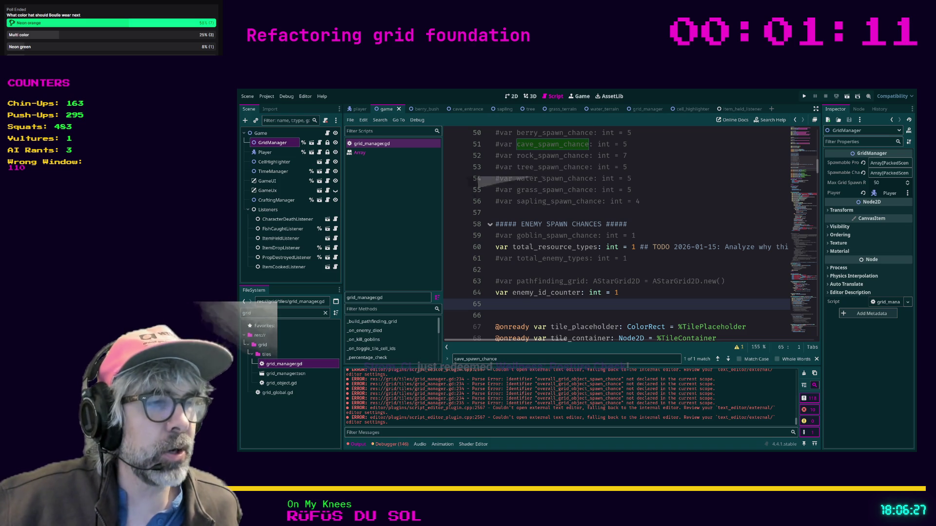
- Switch from the Godot editor to the browser showing the Star Control Steam screenshot viewer
{"action": "key", "text": "alt+Tab"}
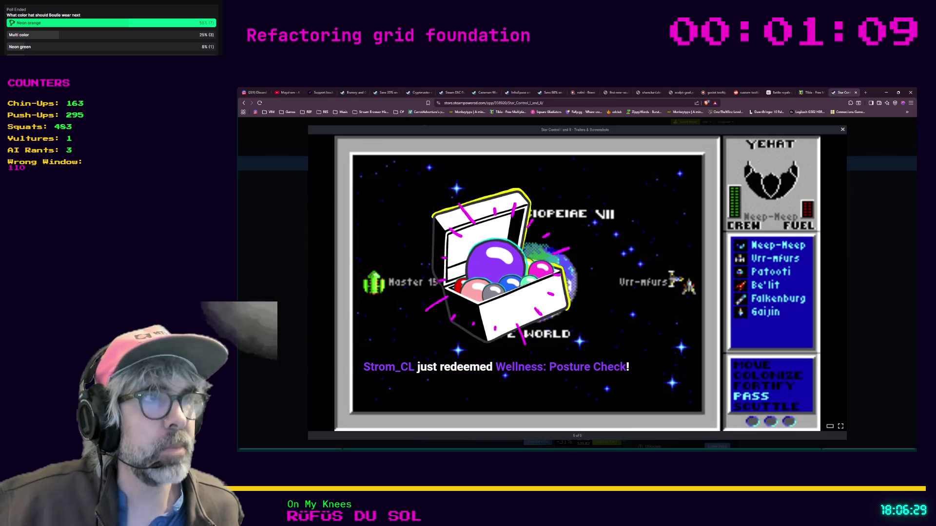
- Search 'steam ufo 50' in a new browser tab to reach the UFO 50 Steam store page
{"action": "left_click", "coordinate": [866, 93]}
{"action": "type", "text": "steam uf"}
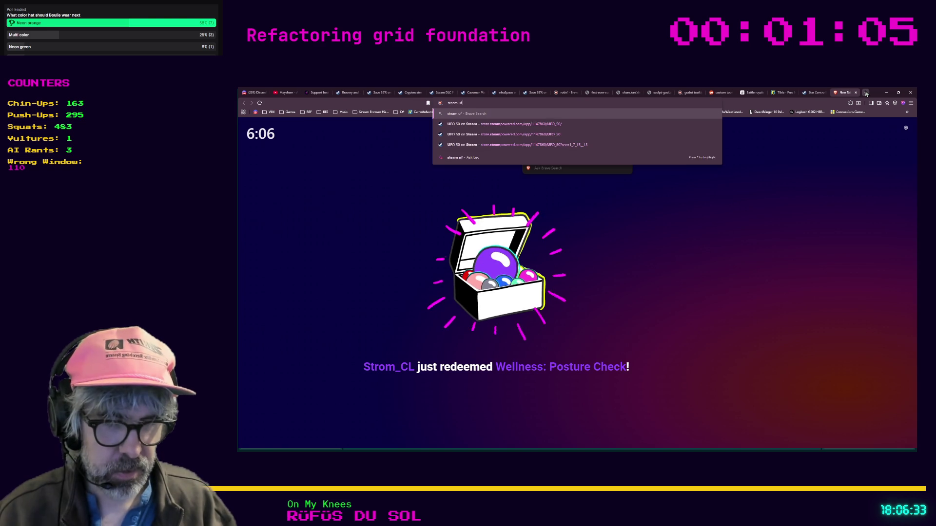
{"action": "type", "text": "o 50"}
{"action": "key", "text": "Return"}
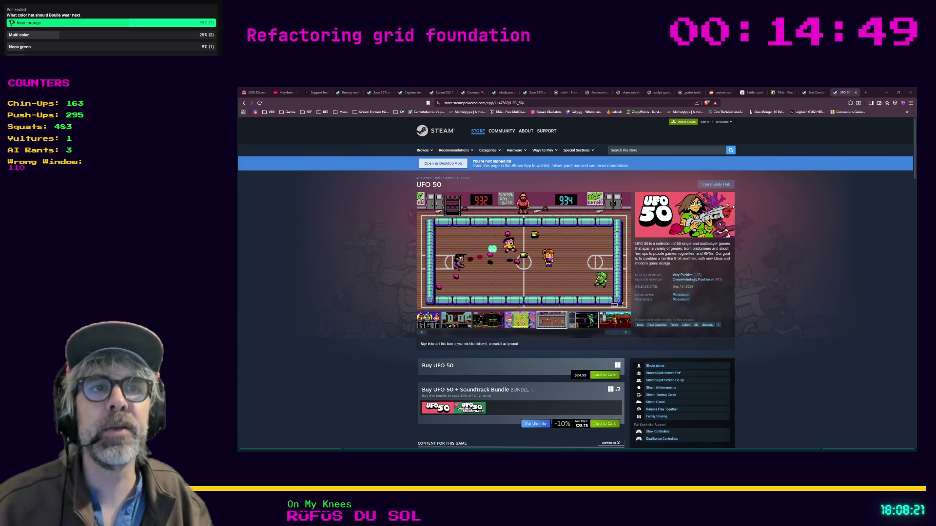
- Search for 'steam incredible crisis' in a fresh browser tab
{"action": "key", "text": "ctrl+t"}
{"action": "type", "text": "steam incr"}
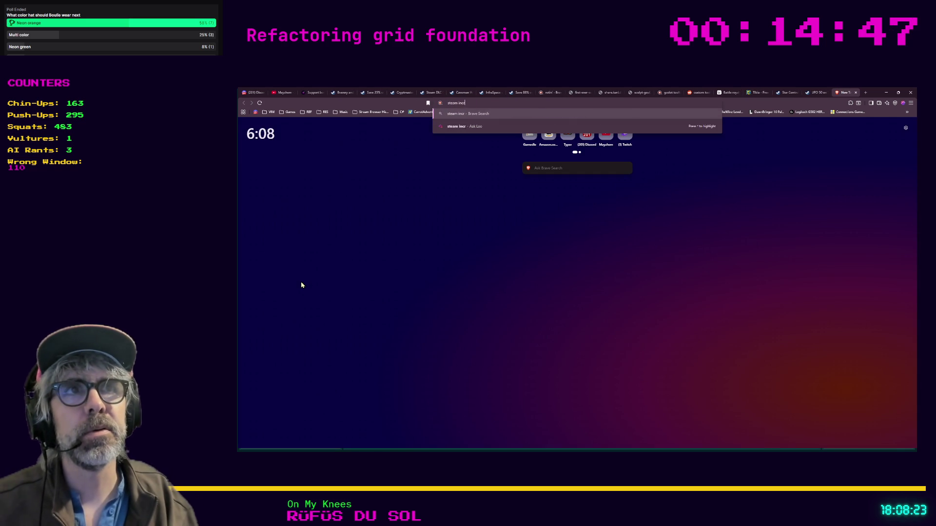
{"action": "type", "text": "edible crisis"}
{"action": "key", "text": "Return"}
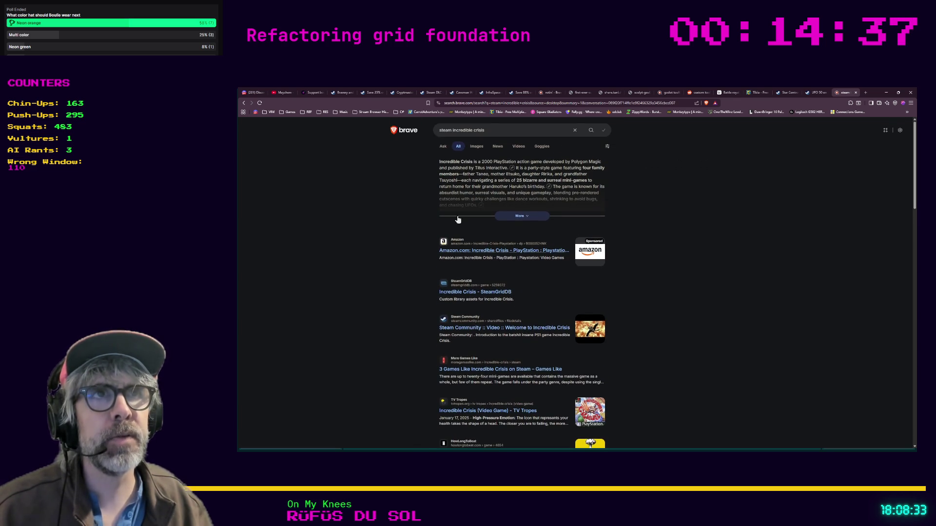
- Change the query to 'incredible crisis game' and open the Incredible Crisis Wikipedia article
{"action": "left_click", "coordinate": [452, 129]}
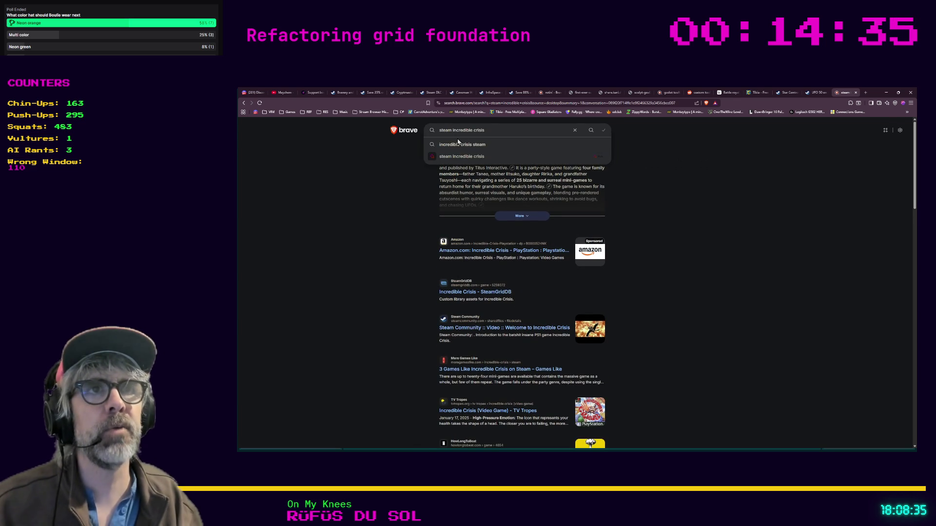
{"action": "key", "text": "ctrl+shift+Left"}
{"action": "key", "text": "BackSpace"}
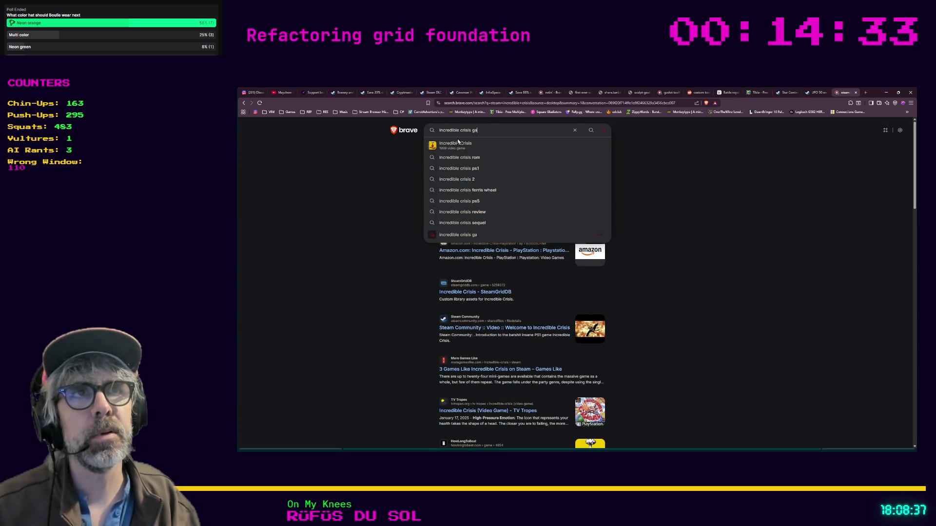
{"action": "type", "text": "me"}
{"action": "key", "text": "Return"}
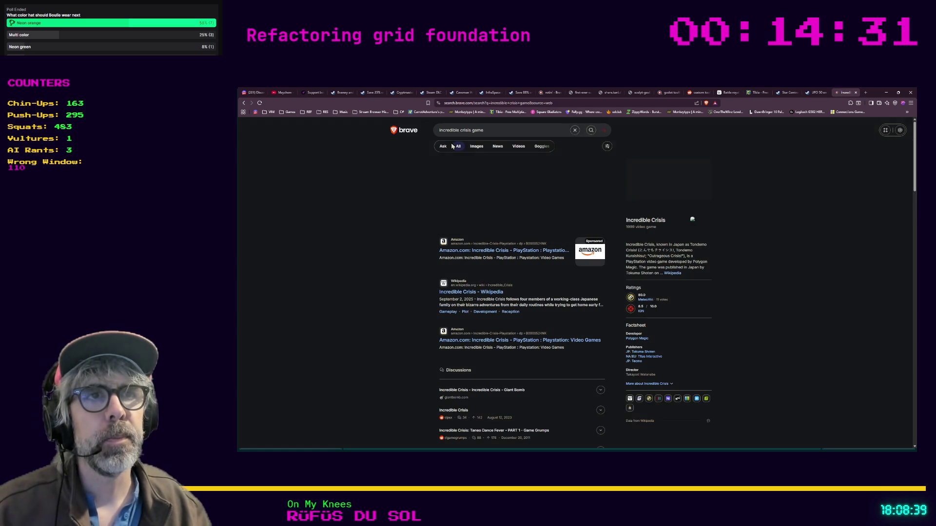
{"action": "left_click", "coordinate": [483, 293]}
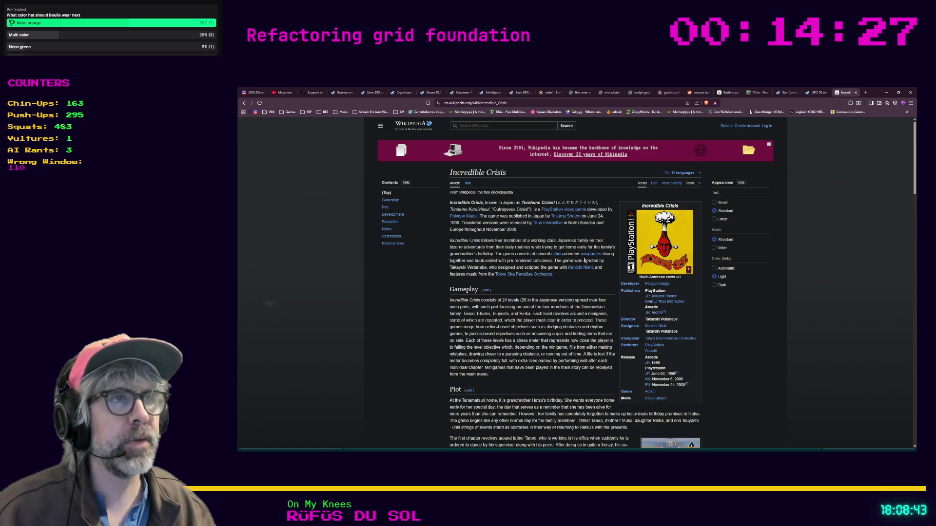
- Scroll through the Incredible Crisis article's Gameplay, Plot, Development and Reception sections and back up
{"action": "scroll", "coordinate": [658, 315], "scroll_direction": "down", "scroll_amount": 2}
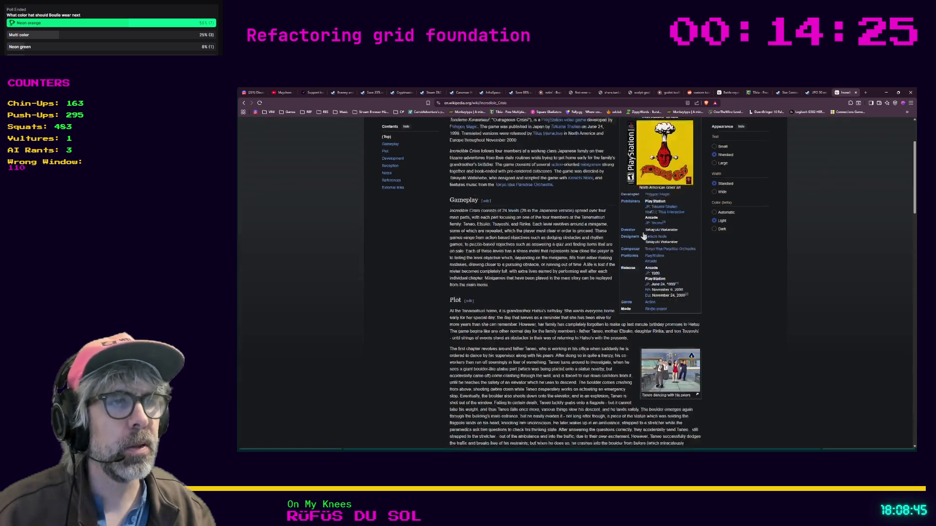
{"action": "scroll", "coordinate": [658, 315], "scroll_direction": "down", "scroll_amount": 2}
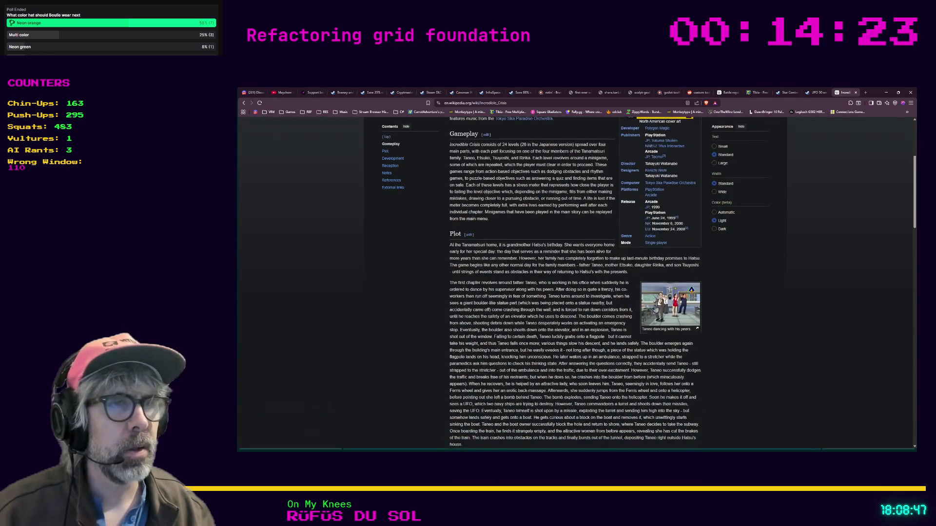
{"action": "scroll", "coordinate": [634, 288], "scroll_direction": "down", "scroll_amount": 5}
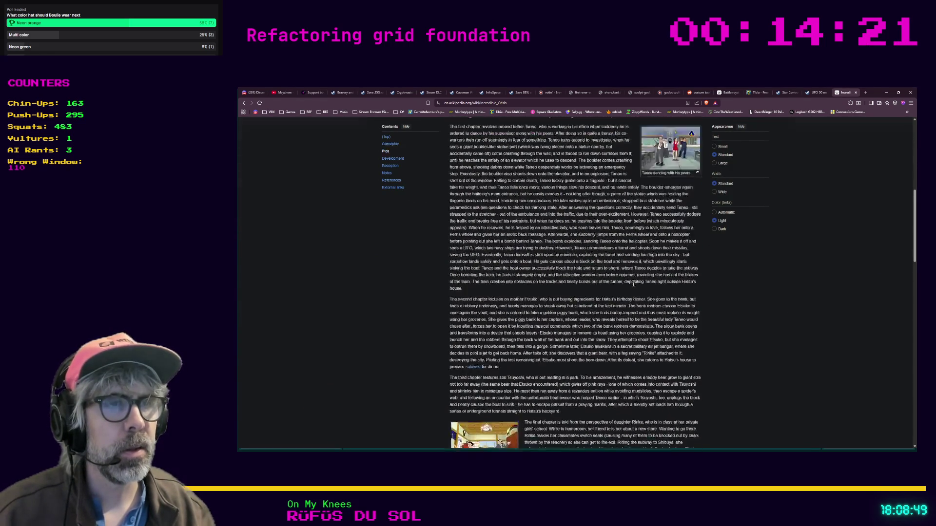
{"action": "scroll", "coordinate": [631, 282], "scroll_direction": "down", "scroll_amount": 3}
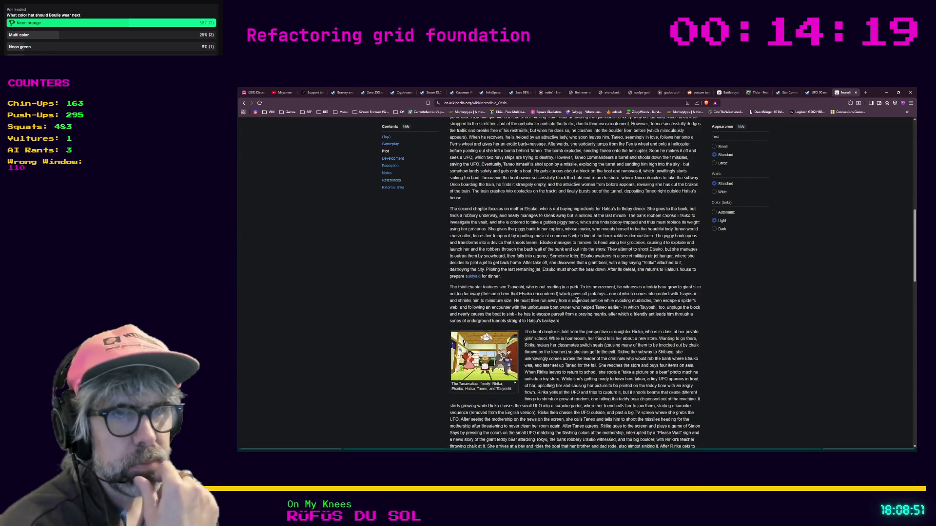
{"action": "scroll", "coordinate": [578, 301], "scroll_direction": "down", "scroll_amount": 5}
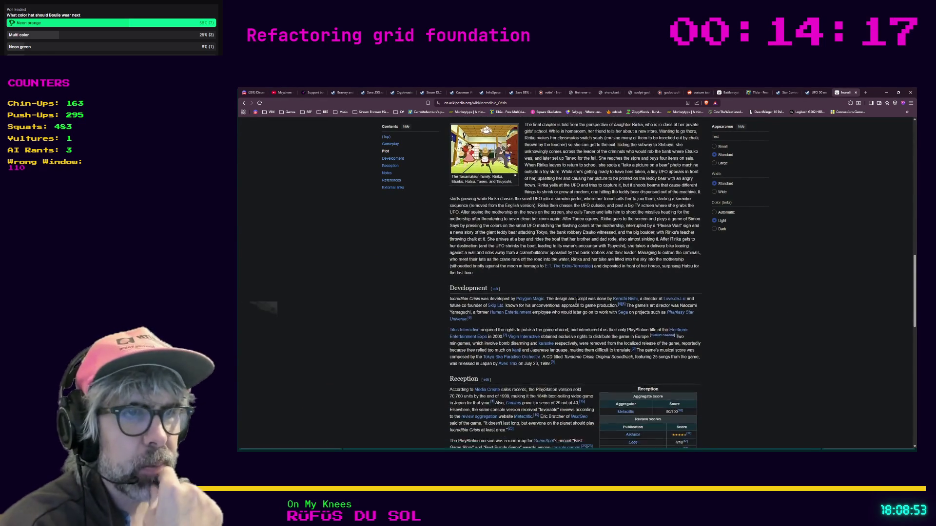
{"action": "scroll", "coordinate": [578, 304], "scroll_direction": "up", "scroll_amount": 5}
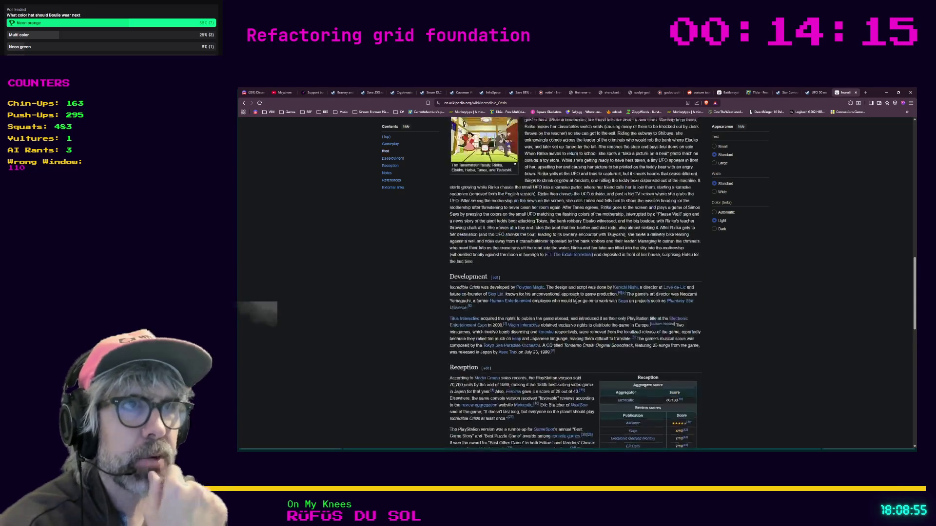
{"action": "scroll", "coordinate": [577, 300], "scroll_direction": "up", "scroll_amount": 10}
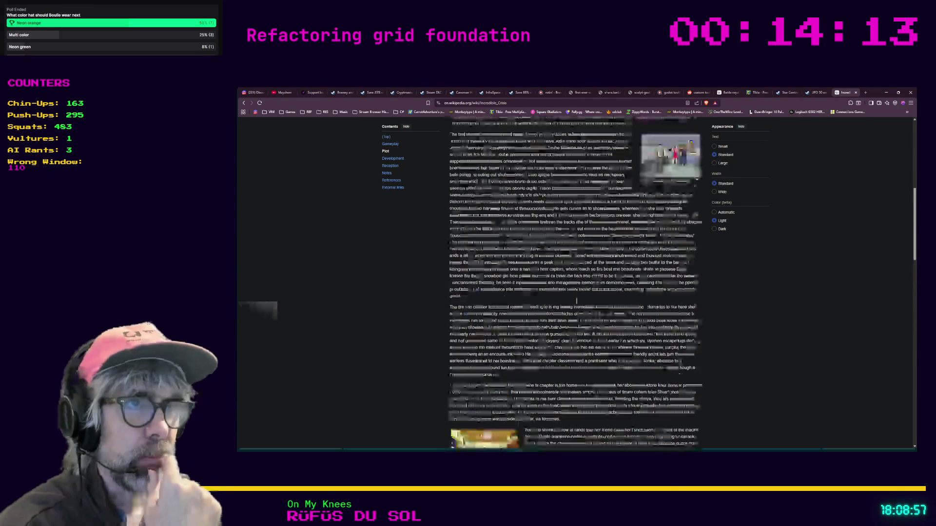
{"action": "scroll", "coordinate": [501, 202], "scroll_direction": "up", "scroll_amount": 1}
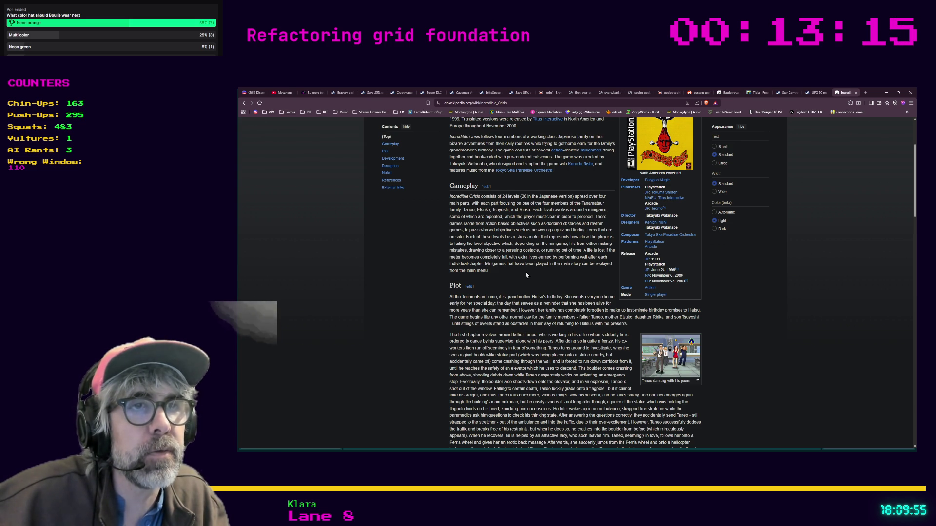
- Return to the top of the article and select, then deselect, the Gameplay paragraph
{"action": "scroll", "coordinate": [526, 276], "scroll_direction": "up", "scroll_amount": 3}
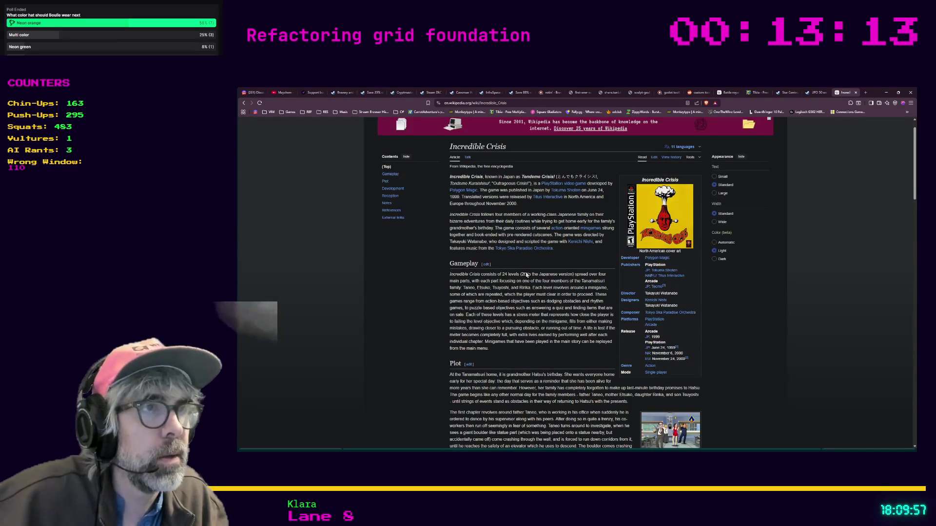
{"action": "scroll", "coordinate": [526, 275], "scroll_direction": "up", "scroll_amount": 1}
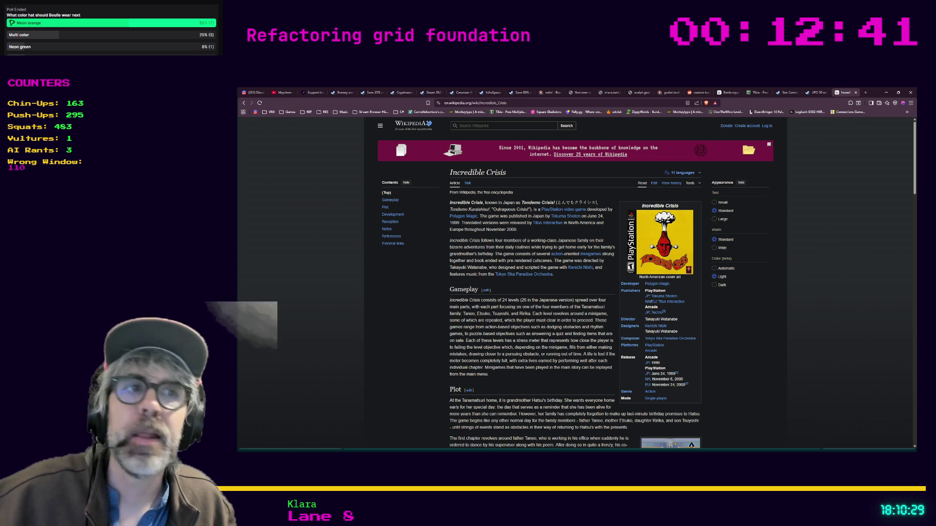
{"action": "mouse_move", "coordinate": [496, 373]}
{"action": "left_mouse_down"}
{"action": "mouse_move", "coordinate": [459, 362]}
{"action": "mouse_move", "coordinate": [441, 326]}
{"action": "mouse_move", "coordinate": [451, 306]}
{"action": "left_mouse_up"}
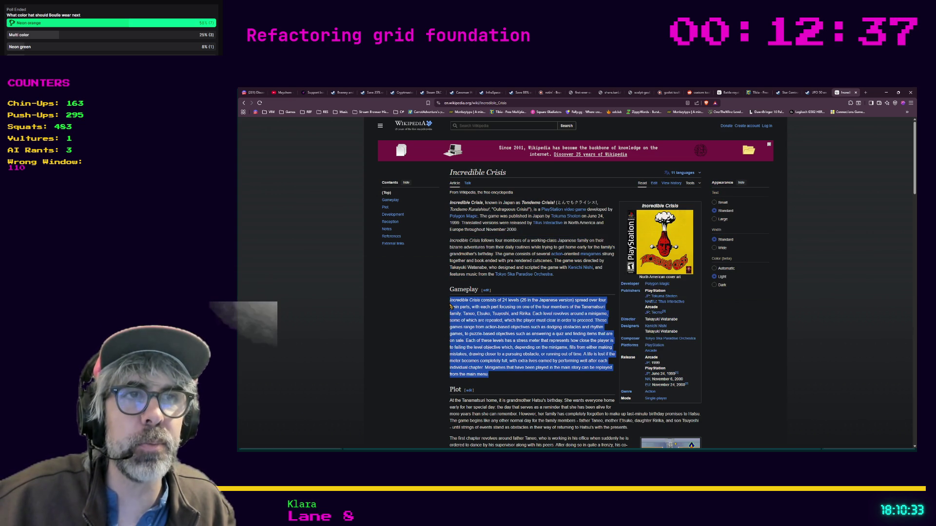
{"action": "scroll", "coordinate": [458, 293], "scroll_direction": "down", "scroll_amount": 3}
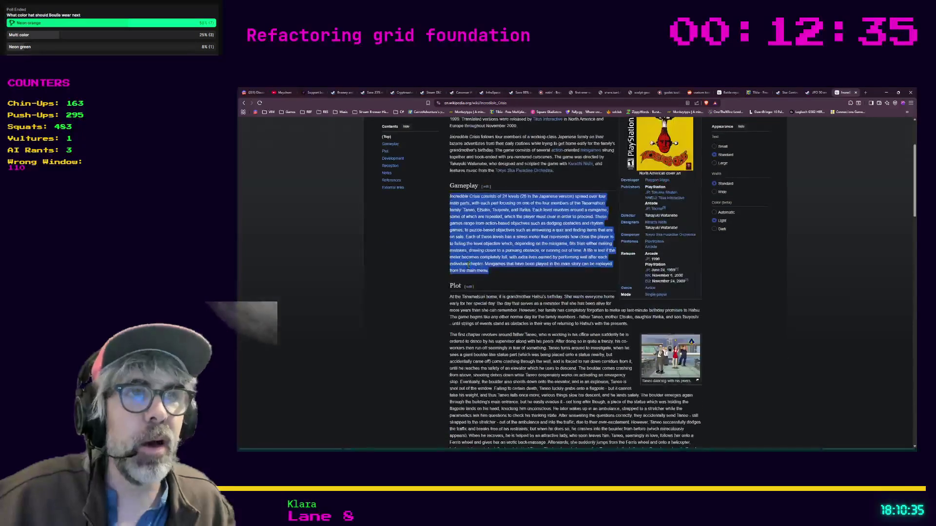
{"action": "left_click", "coordinate": [463, 277]}
- Read through the Plot section, then switch back to the Godot script editor
{"action": "scroll", "coordinate": [424, 292], "scroll_direction": "down", "scroll_amount": 3}
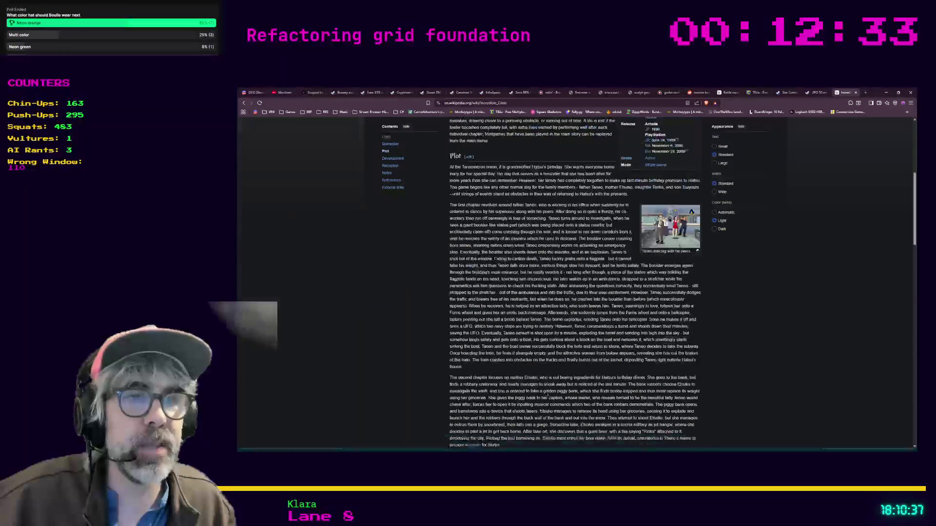
{"action": "scroll", "coordinate": [540, 372], "scroll_direction": "down", "scroll_amount": 2}
{"action": "scroll", "coordinate": [540, 372], "scroll_direction": "down", "scroll_amount": 3}
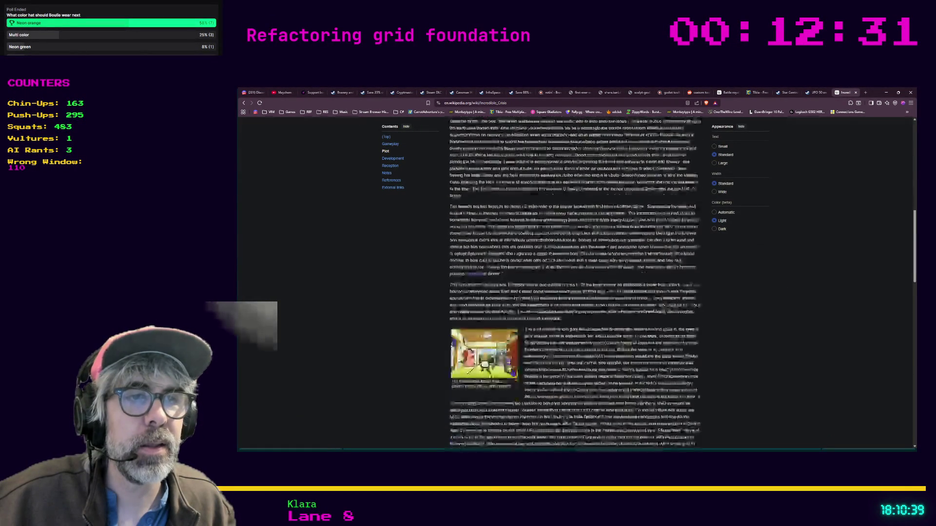
{"action": "scroll", "coordinate": [402, 338], "scroll_direction": "down", "scroll_amount": 2}
{"action": "scroll", "coordinate": [402, 339], "scroll_direction": "up", "scroll_amount": 3}
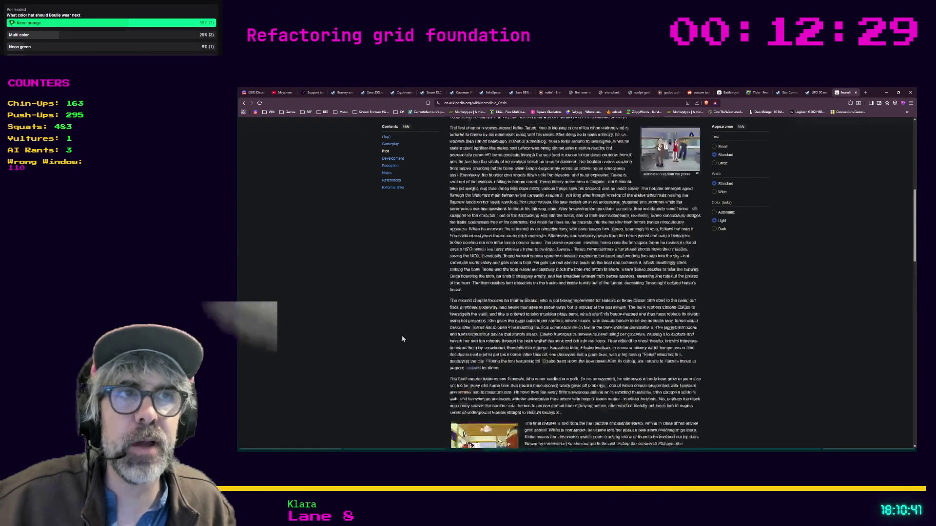
{"action": "scroll", "coordinate": [402, 339], "scroll_direction": "up", "scroll_amount": 6}
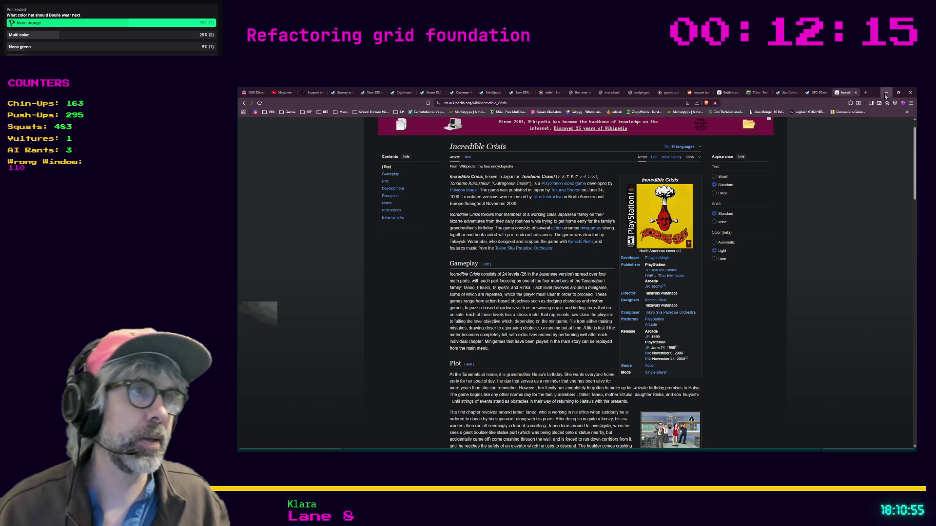
{"action": "key", "text": "alt+Tab"}
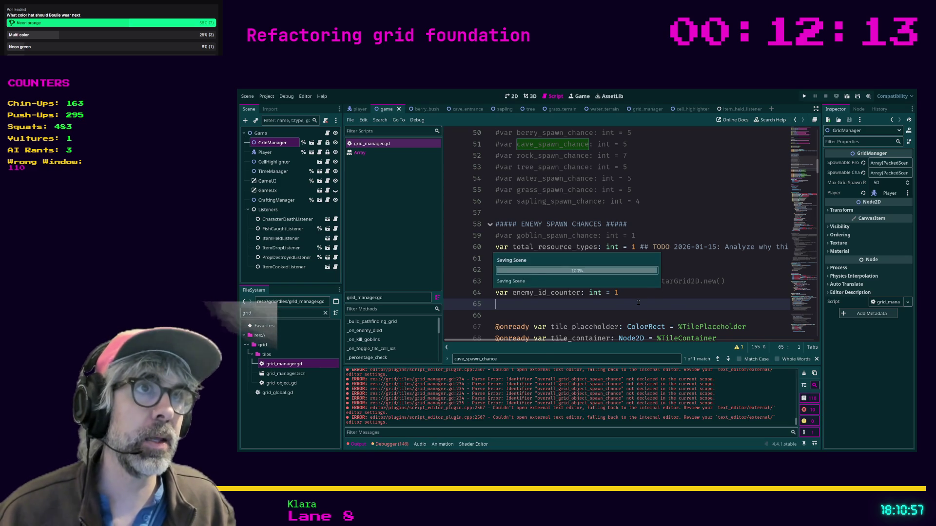
{"action": "scroll", "coordinate": [671, 284], "scroll_direction": "up", "scroll_amount": 3}
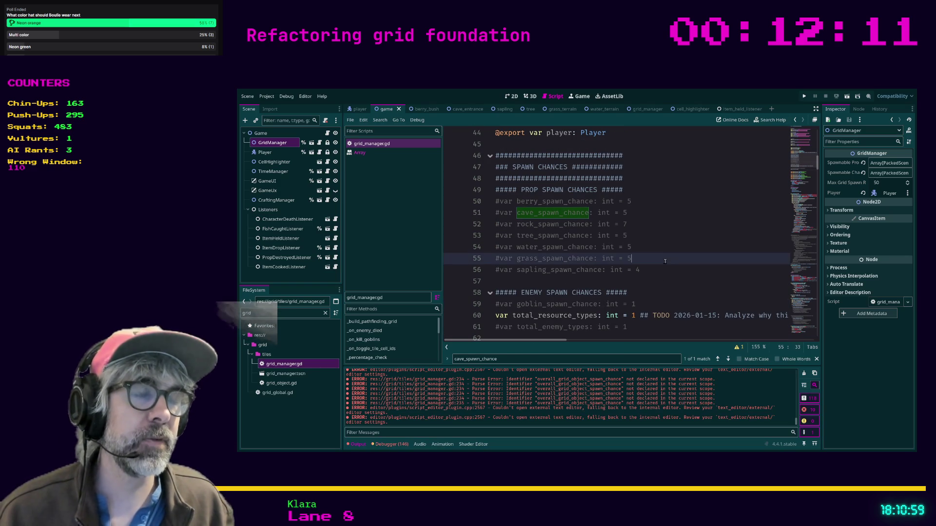
{"action": "left_click", "coordinate": [662, 268]}
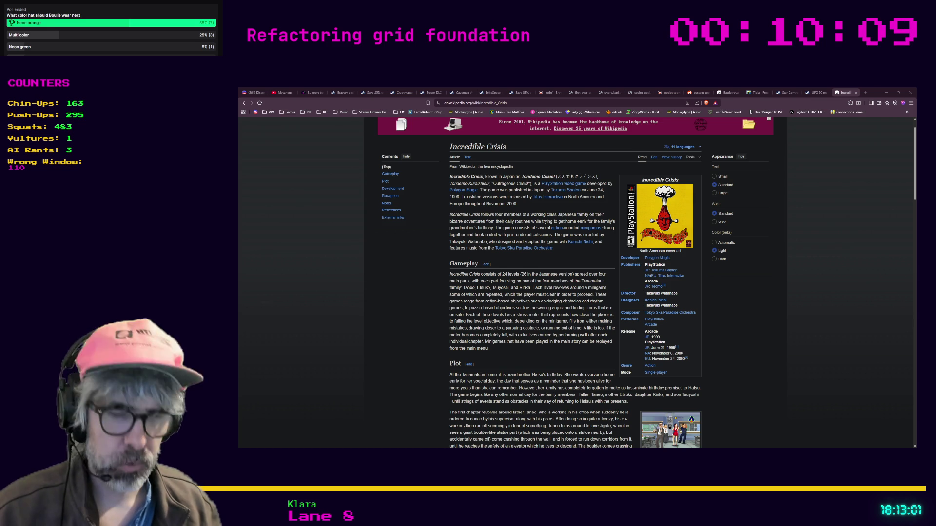
- Open a new browser tab
{"action": "key", "text": "ctrl+t"}
- Load the JankJam2 Demo Disc itch.io page from the pasted address and scroll through it
{"action": "type", "text": "https://nujank.itch.io/jankjam2-demo-disc"}
{"action": "key", "text": "Return"}
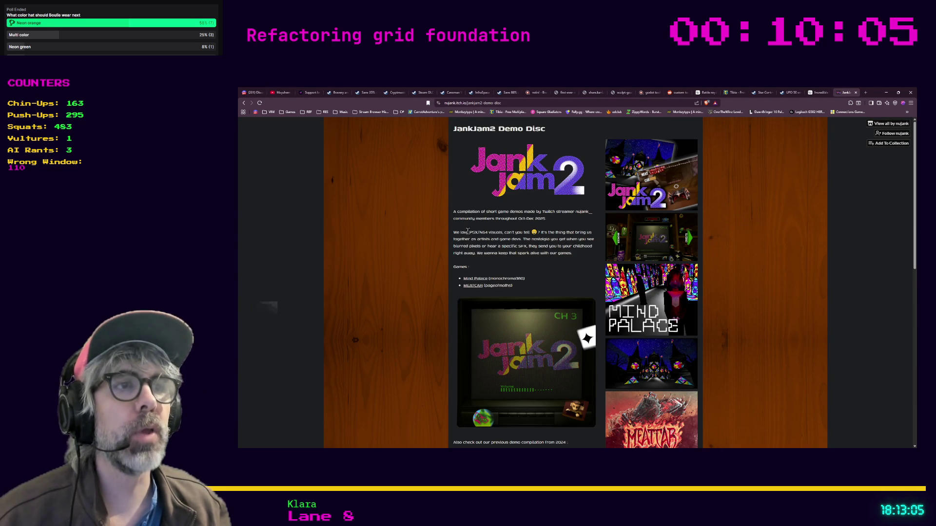
{"action": "scroll", "coordinate": [608, 283], "scroll_direction": "down", "scroll_amount": 1}
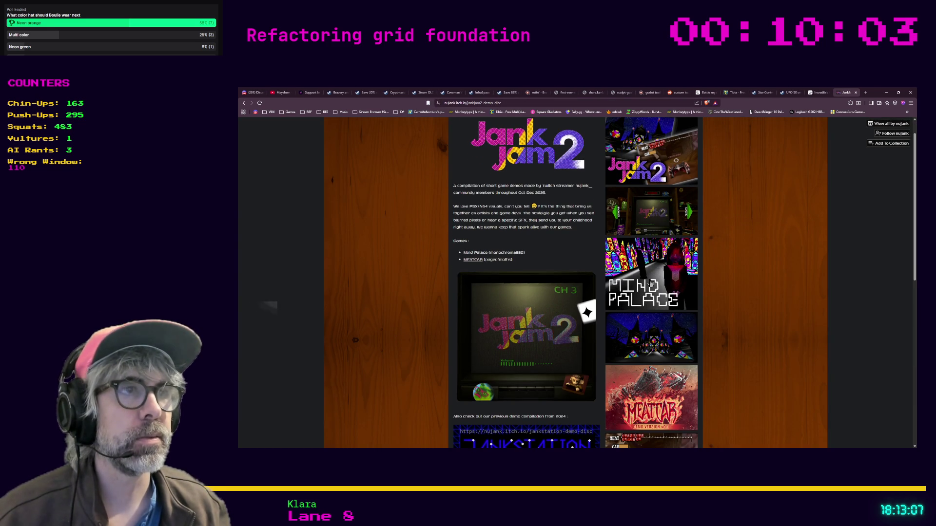
{"action": "scroll", "coordinate": [552, 336], "scroll_direction": "down", "scroll_amount": 3}
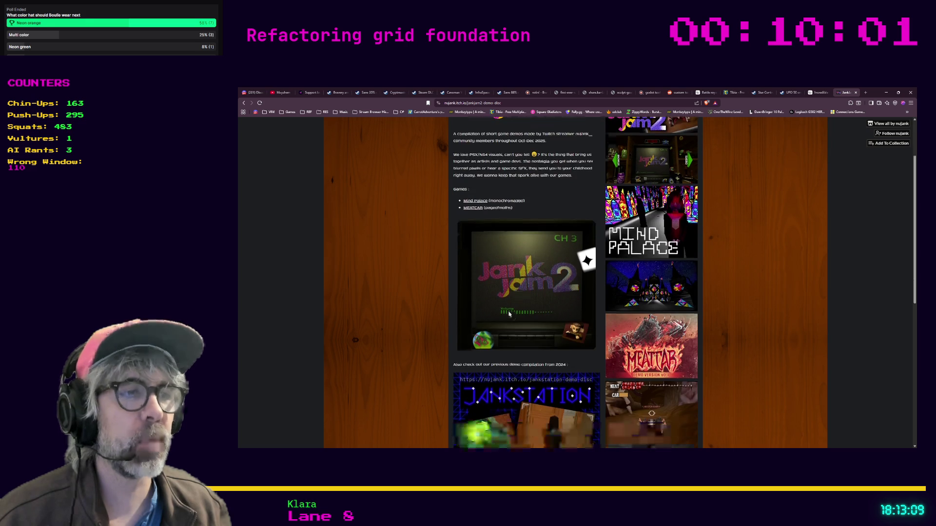
{"action": "scroll", "coordinate": [509, 314], "scroll_direction": "down", "scroll_amount": 4}
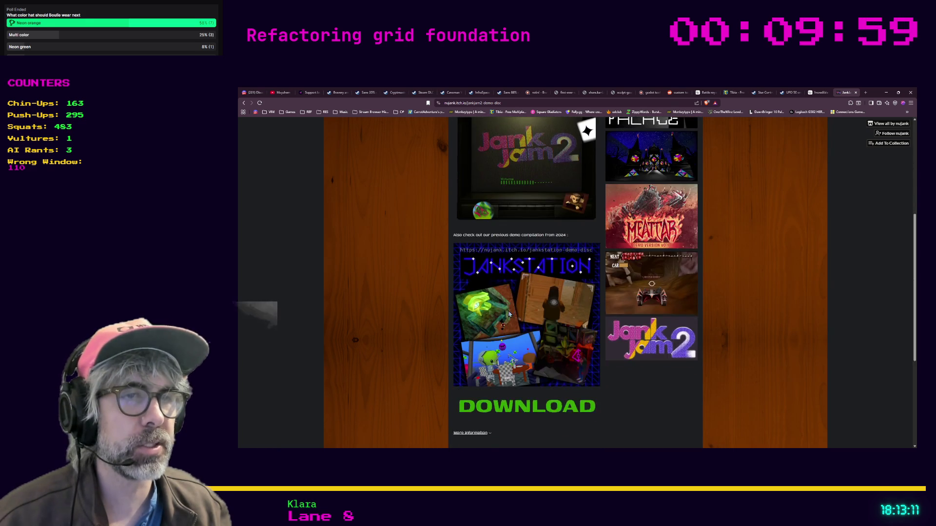
{"action": "scroll", "coordinate": [510, 316], "scroll_direction": "up", "scroll_amount": 7}
{"action": "scroll", "coordinate": [510, 316], "scroll_direction": "down", "scroll_amount": 2}
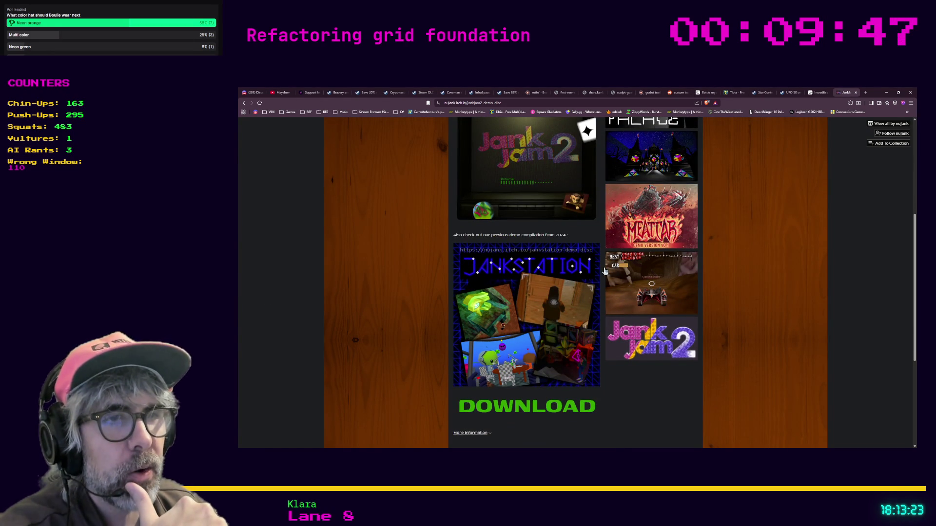
{"action": "scroll", "coordinate": [605, 271], "scroll_direction": "down", "scroll_amount": 1}
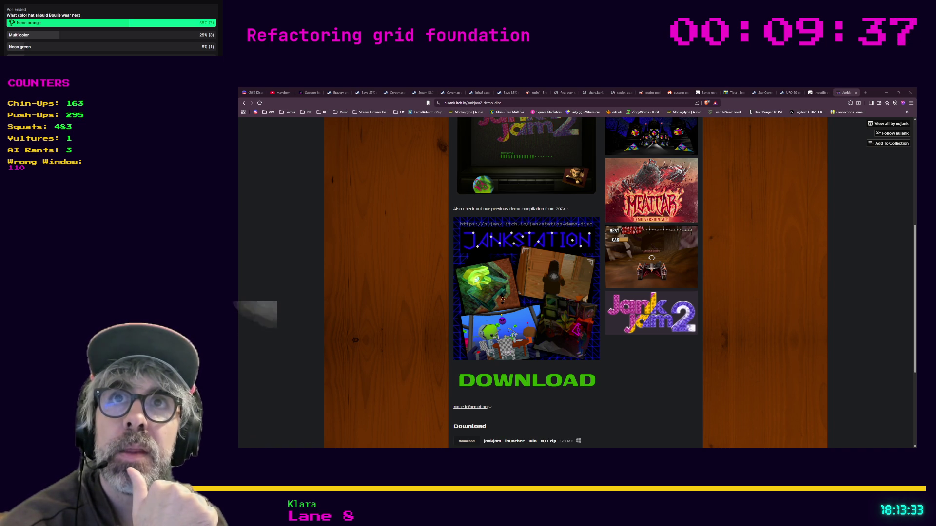
{"action": "scroll", "coordinate": [575, 283], "scroll_direction": "up", "scroll_amount": 2}
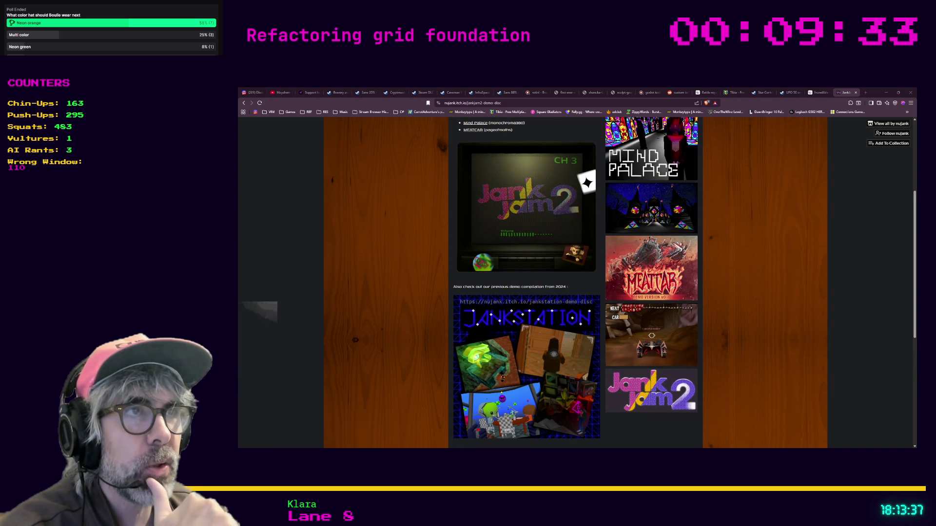
{"action": "scroll", "coordinate": [576, 283], "scroll_direction": "down", "scroll_amount": 4}
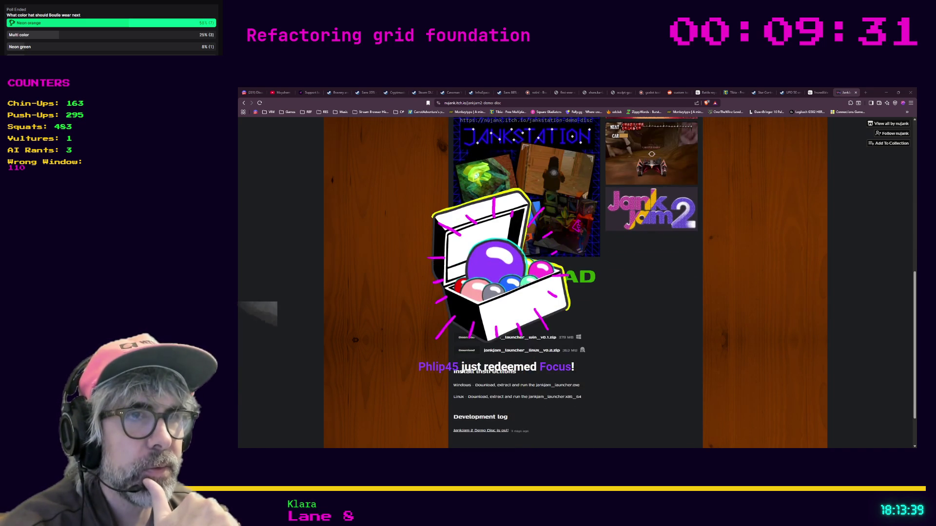
{"action": "scroll", "coordinate": [575, 283], "scroll_direction": "down", "scroll_amount": 1}
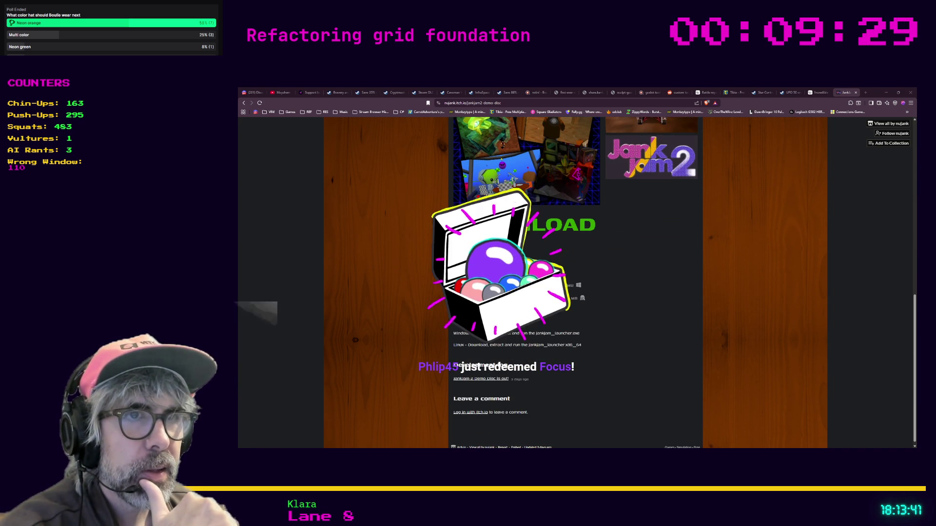
{"action": "scroll", "coordinate": [576, 283], "scroll_direction": "down", "scroll_amount": 1}
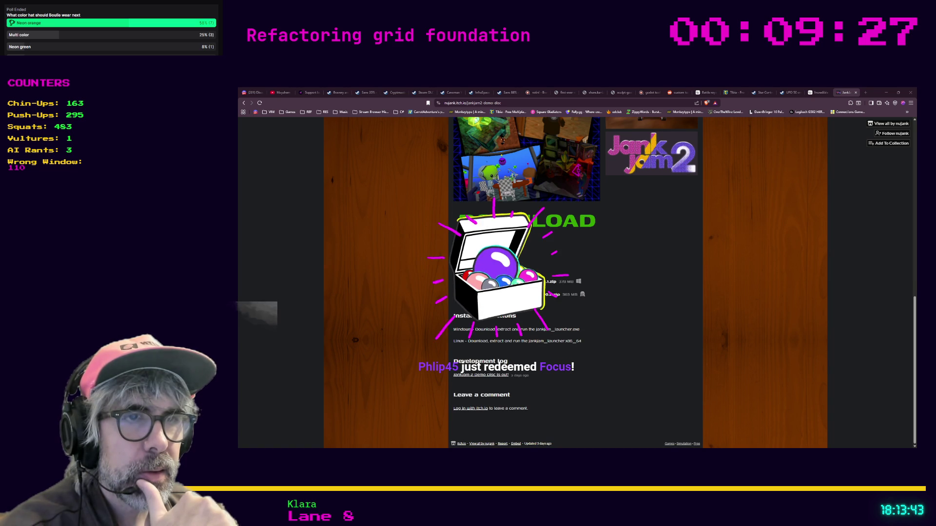
{"action": "scroll", "coordinate": [575, 283], "scroll_direction": "up", "scroll_amount": 3}
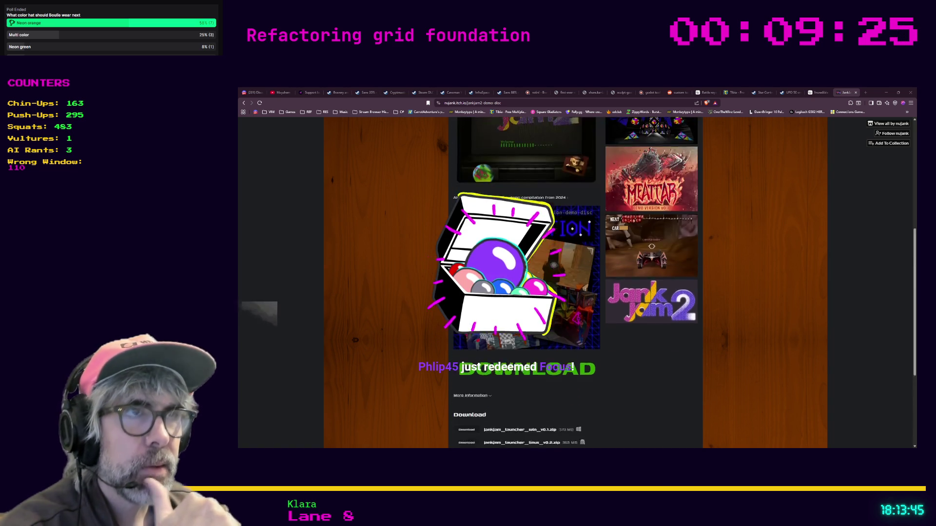
{"action": "scroll", "coordinate": [575, 282], "scroll_direction": "up", "scroll_amount": 5}
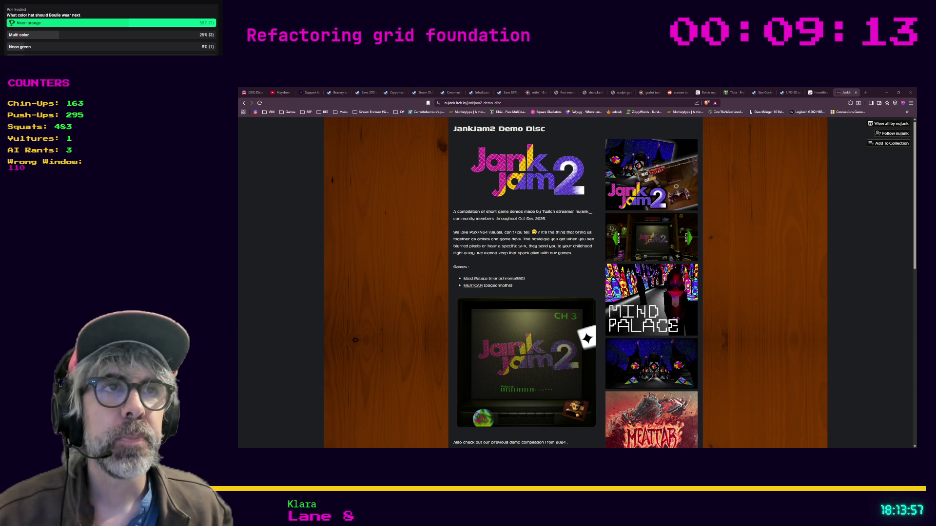
- Select and deselect the page's title text, then minimize the browser back to grid_manager.gd
{"action": "mouse_move", "coordinate": [453, 128]}
{"action": "left_mouse_down"}
{"action": "mouse_move", "coordinate": [546, 131]}
{"action": "mouse_move", "coordinate": [554, 279]}
{"action": "left_mouse_up"}
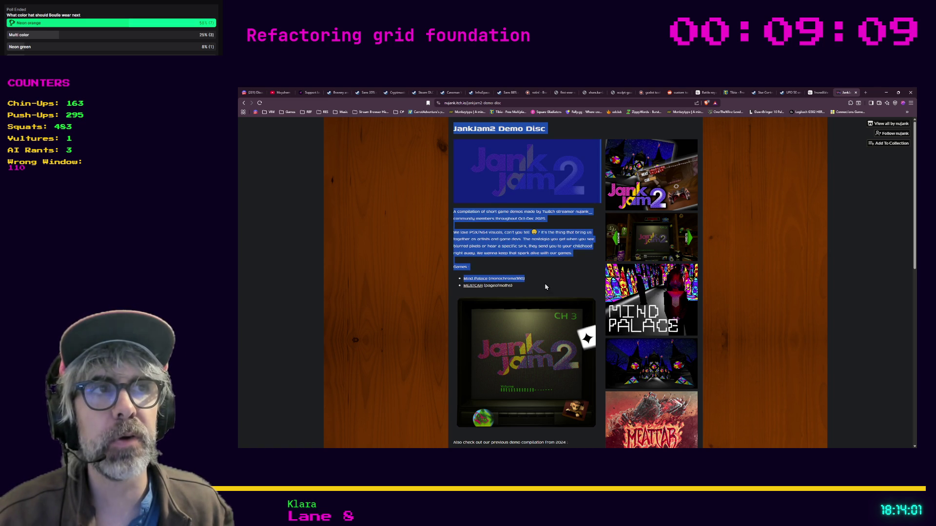
{"action": "left_click", "coordinate": [545, 287]}
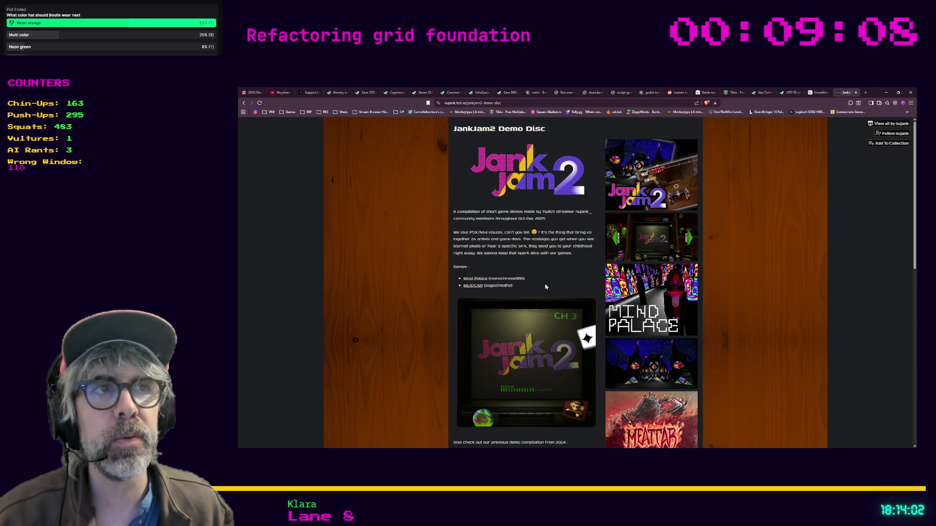
{"action": "left_click", "coordinate": [558, 222]}
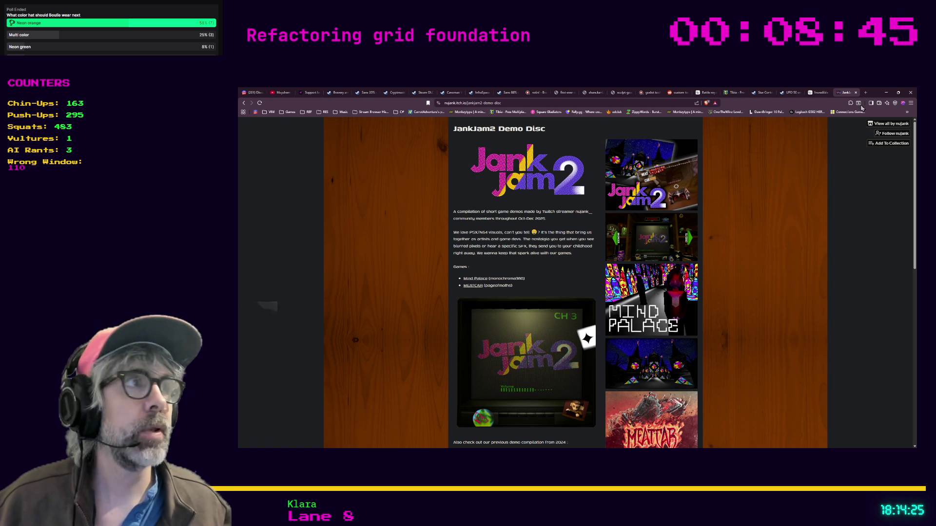
{"action": "left_click", "coordinate": [886, 92]}
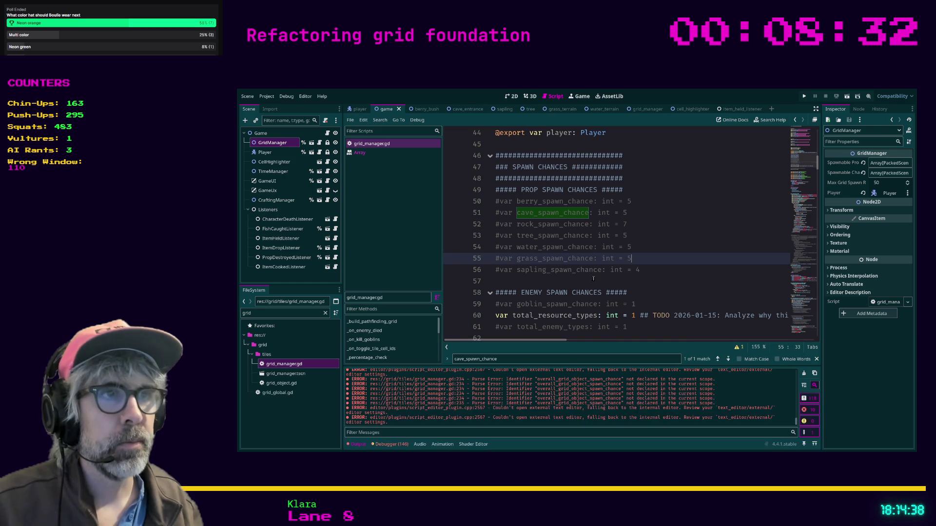
{"action": "left_click", "coordinate": [630, 282]}
- Delete the commented-out PROP SPAWN CHANCES block from grid_manager.gd
{"action": "left_click_drag", "start_coordinate": [659, 274], "coordinate": [481, 237]}
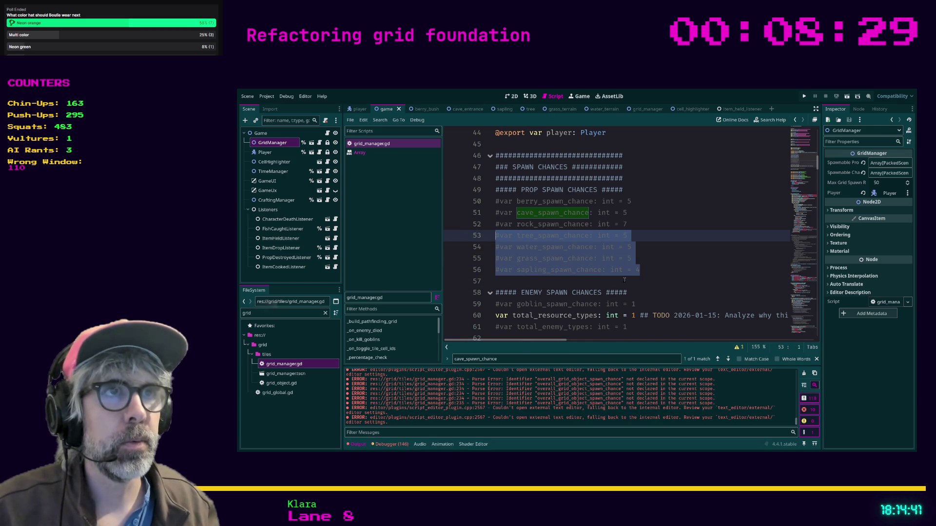
{"action": "key", "text": "shift+Up"}
{"action": "key", "text": "shift+Up"}
{"action": "key", "text": "shift+Up"}
{"action": "key", "text": "Delete"}
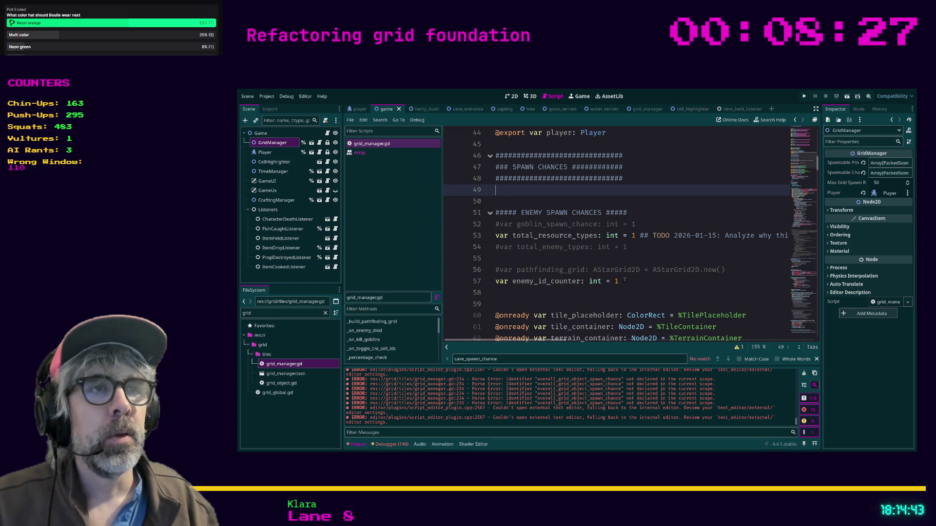
- Remove the commented pathfinding_grid and total_enemy_types lines and the leftover empty line
{"action": "left_click", "coordinate": [641, 251]}
{"action": "left_click", "coordinate": [650, 270]}
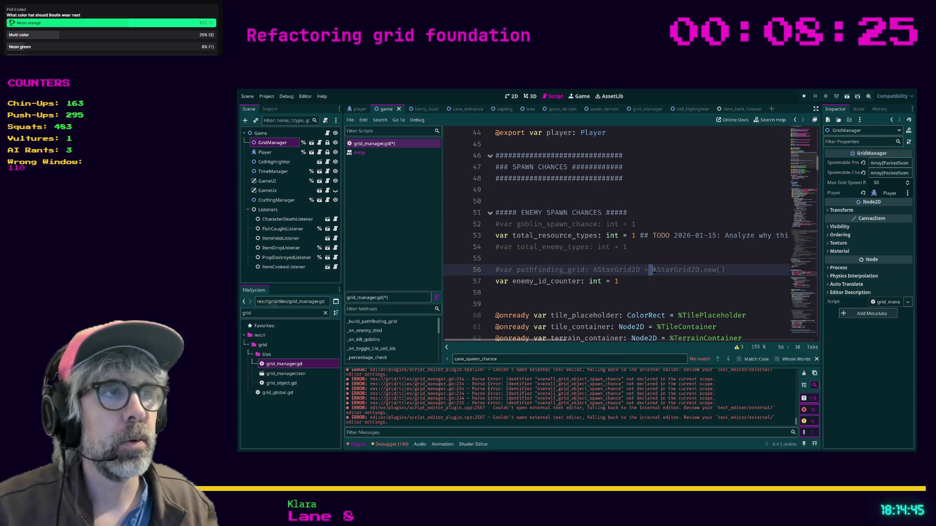
{"action": "key", "text": "Home"}
{"action": "key", "text": "shift+End"}
{"action": "key", "text": "Delete"}
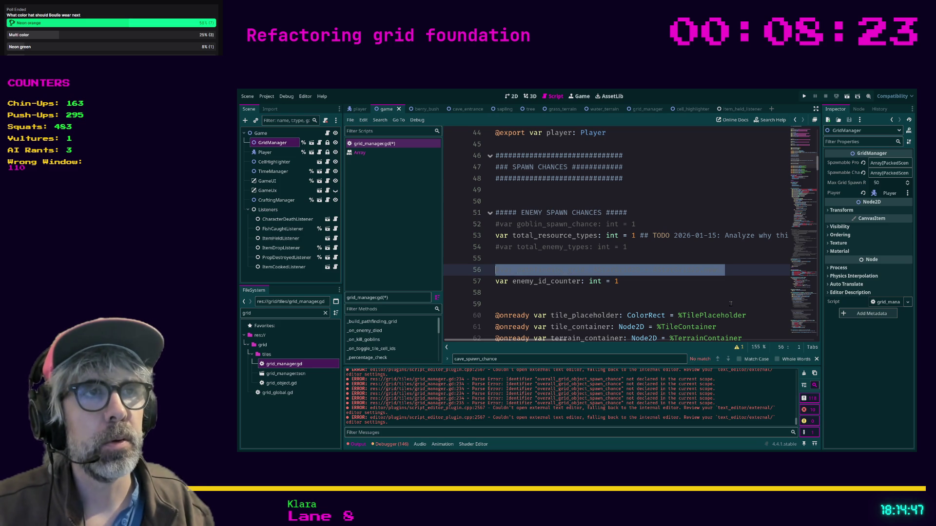
{"action": "key", "text": "Up"}
{"action": "key", "text": "Up"}
{"action": "key", "text": "shift+Down"}
{"action": "key", "text": "Delete"}
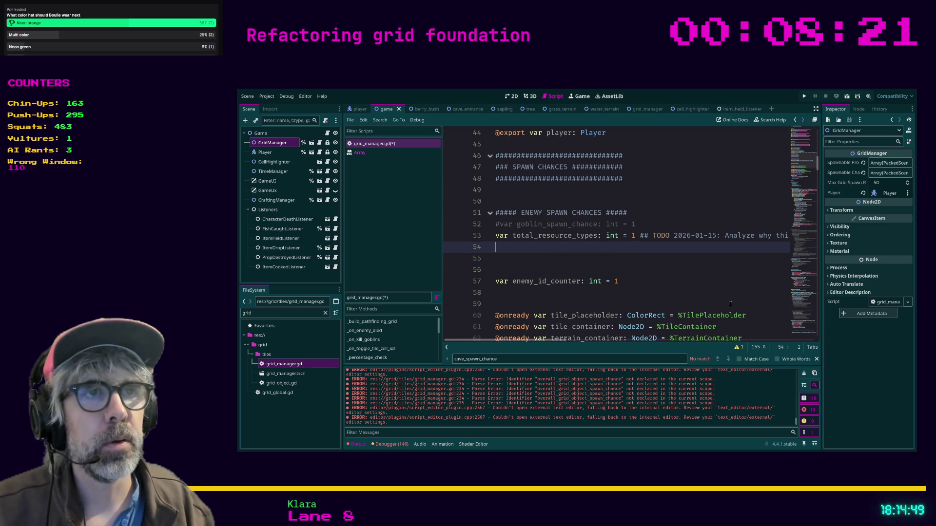
{"action": "key", "text": "BackSpace"}
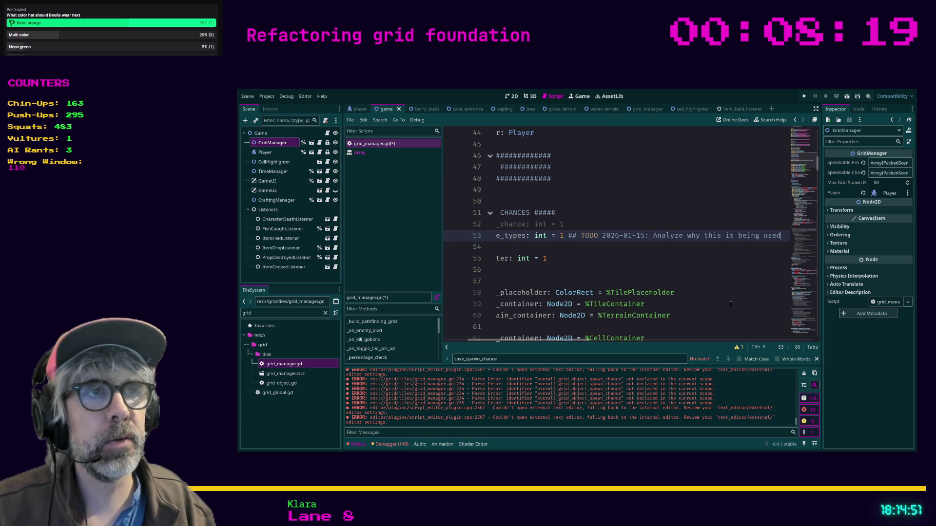
- Delete the commented goblin_spawn_chance line and save grid_manager.gd
{"action": "key", "text": "Up"}
{"action": "key", "text": "Home"}
{"action": "key", "text": "shift+Down"}
{"action": "key", "text": "Delete"}
{"action": "key", "text": "Left"}
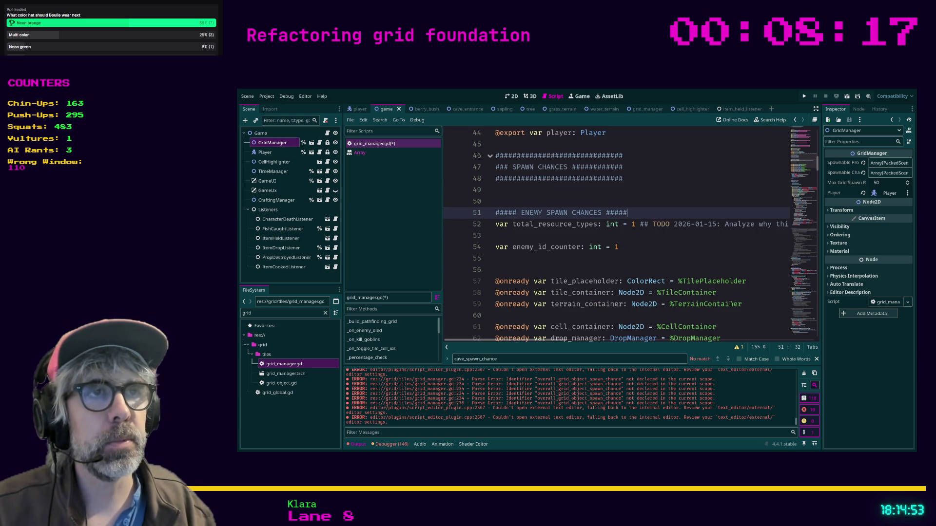
{"action": "key", "text": "Down"}
{"action": "key", "text": "End"}
{"action": "key", "text": "ctrl+s"}
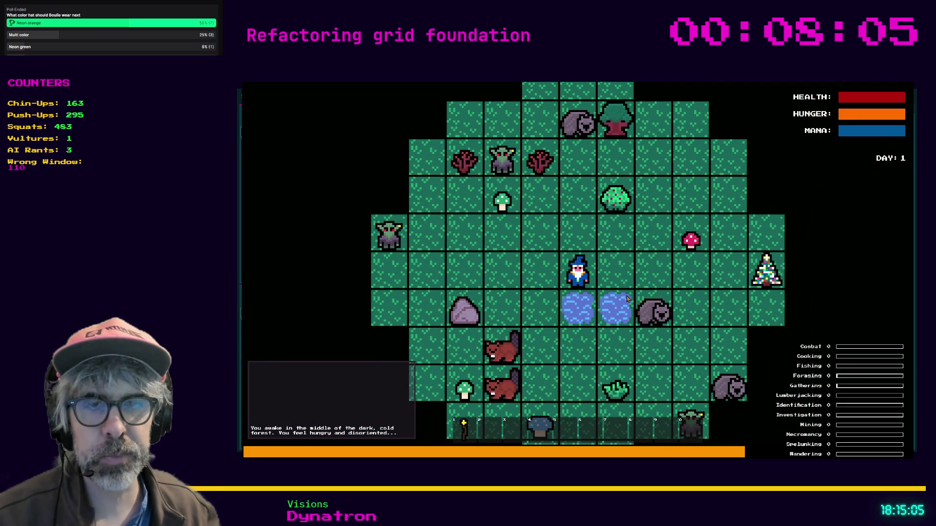
- Stop the game, set GridManager's Max Grid Spawn Roll to 30, and test it
{"action": "key", "text": "F8"}
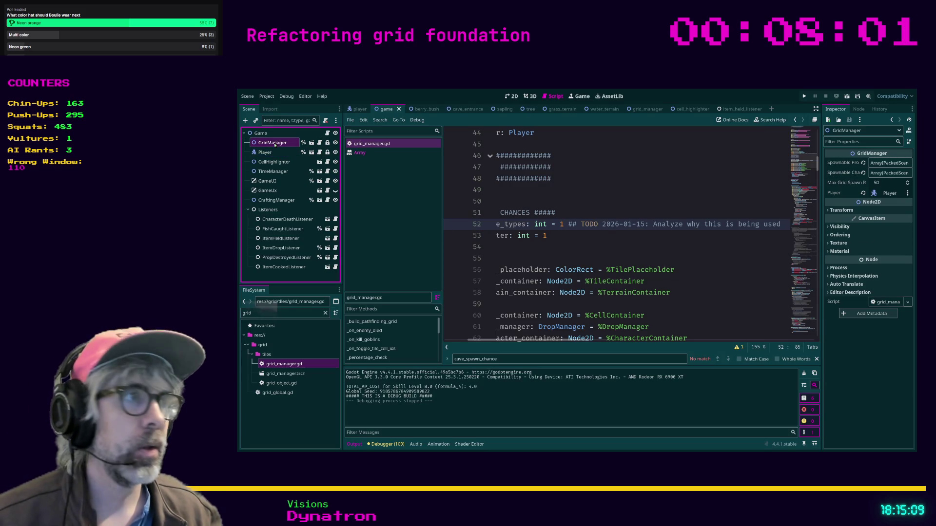
{"action": "left_click", "coordinate": [887, 185]}
{"action": "type", "text": "30"}
{"action": "key", "text": "Return"}
{"action": "key", "text": "ctrl+s"}
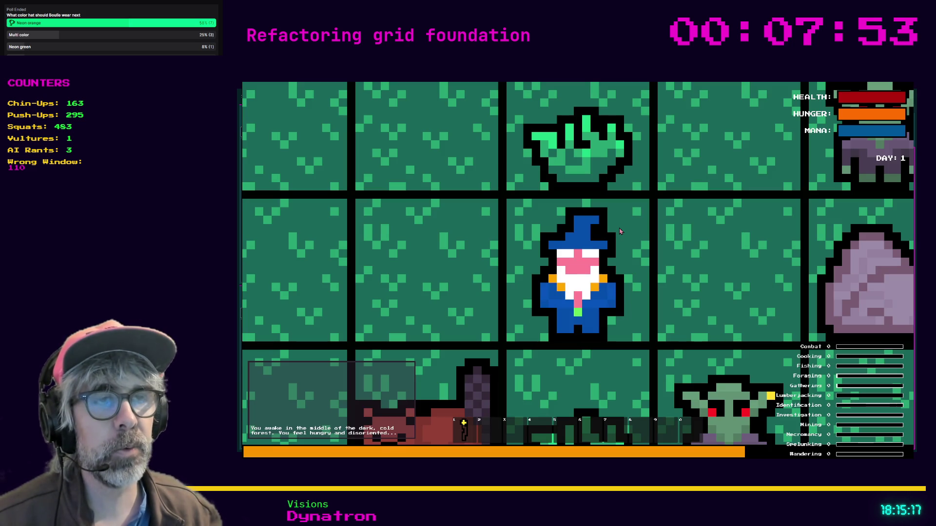
{"action": "scroll", "coordinate": [621, 232], "scroll_direction": "down", "scroll_amount": 3}
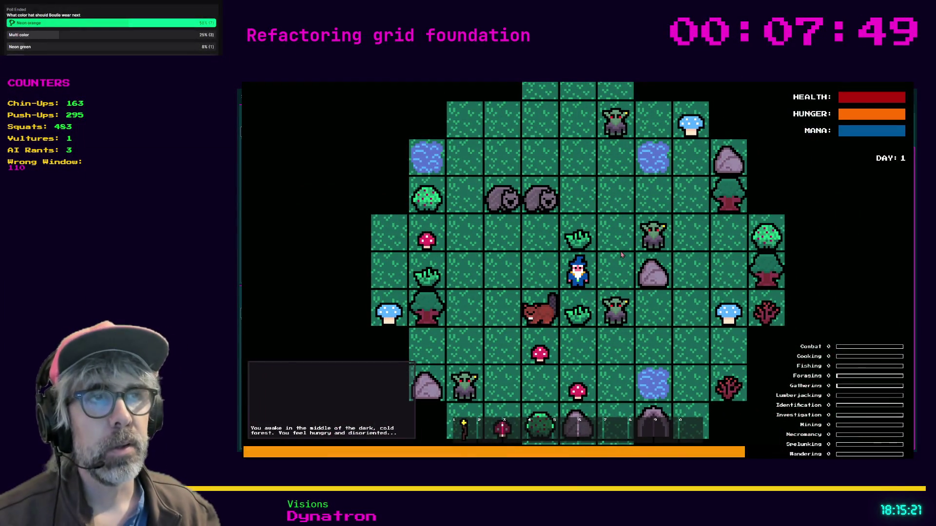
- Lower Max Grid Spawn Roll to 20, run the game to view the wider map, then close it
{"action": "key", "text": "F8"}
{"action": "left_click", "coordinate": [886, 183]}
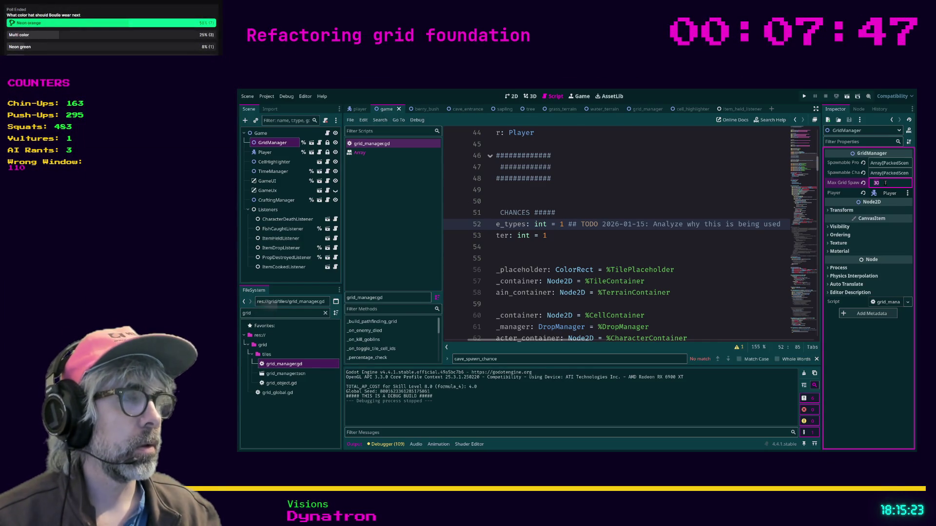
{"action": "type", "text": "20"}
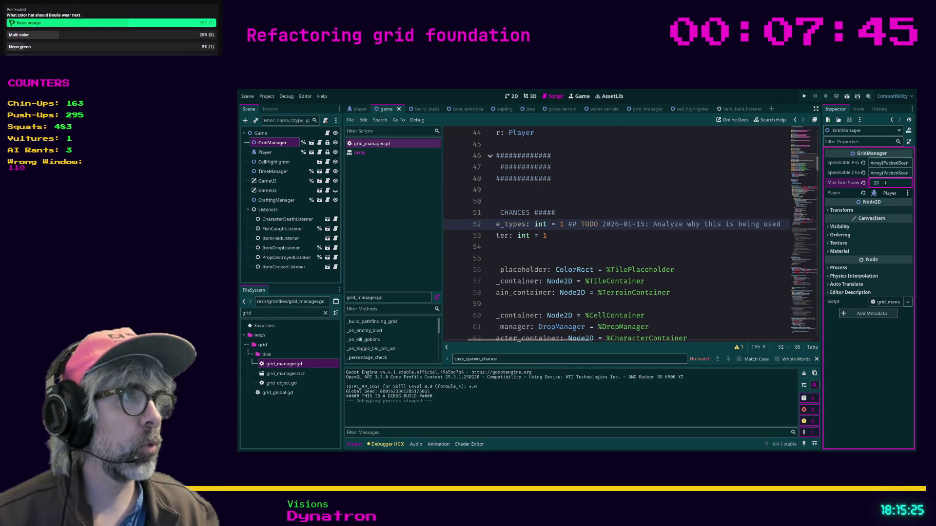
{"action": "key", "text": "Return"}
{"action": "left_click", "coordinate": [700, 201]}
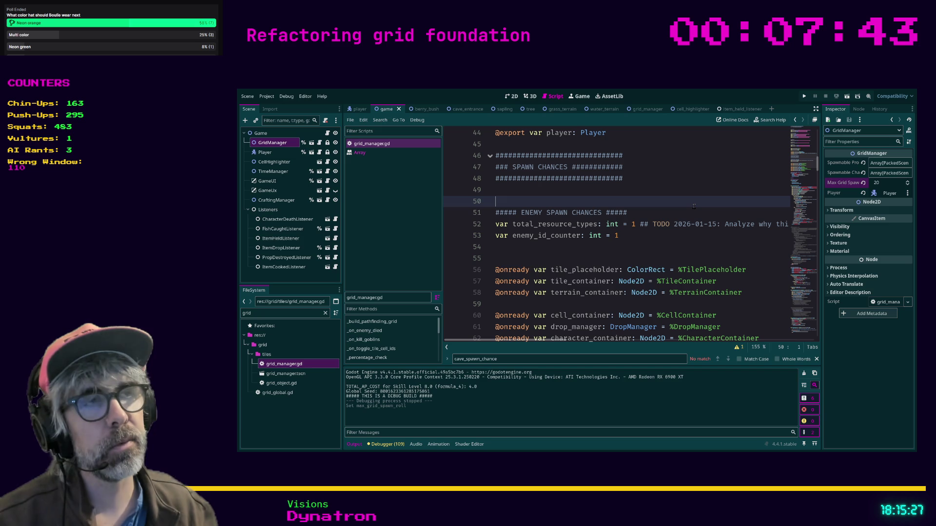
{"action": "key", "text": "F5"}
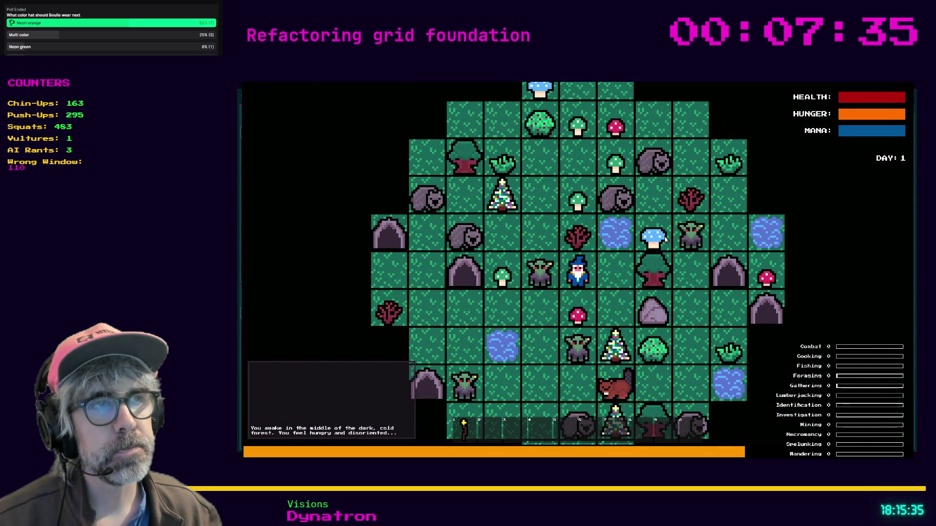
{"action": "key", "text": "alt+F4"}
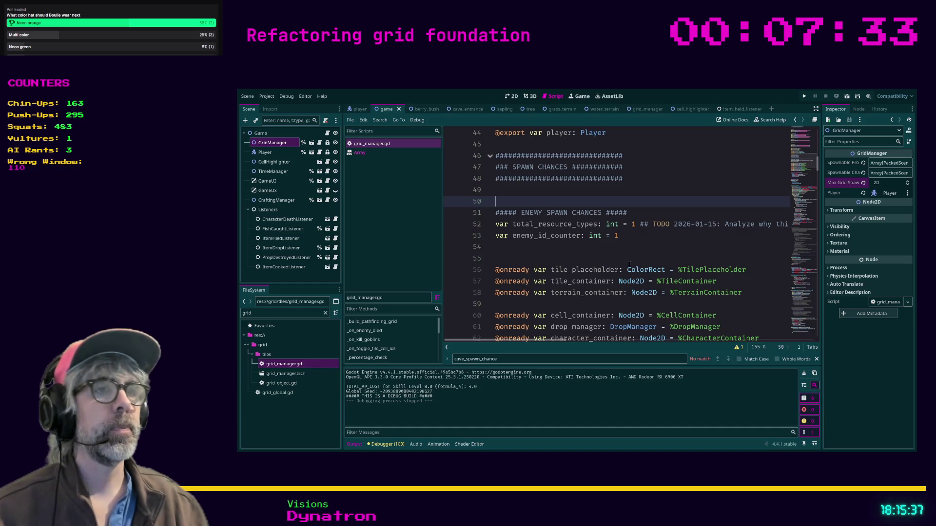
{"action": "scroll", "coordinate": [613, 244], "scroll_direction": "down", "scroll_amount": 2}
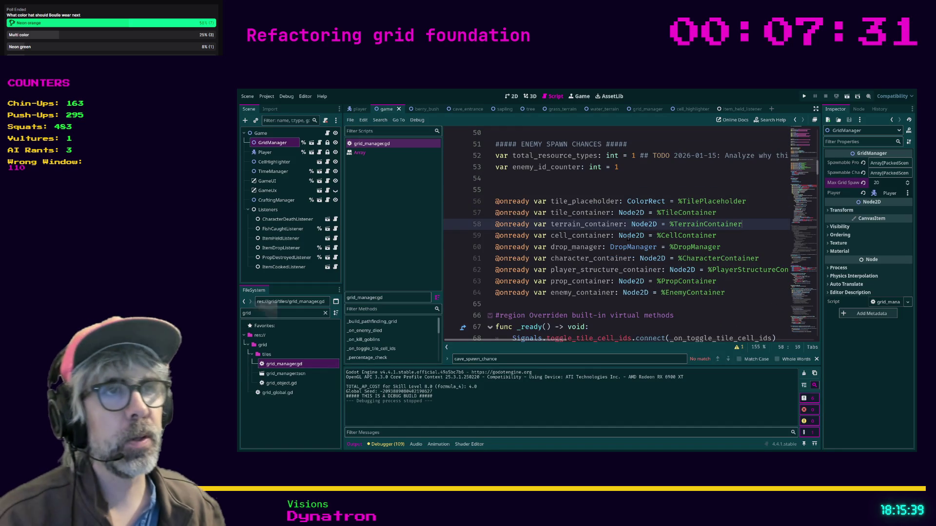
- Jump via the warnings list to the unused max_roll variable, then delete the TODO comment and clear line 222
{"action": "scroll", "coordinate": [614, 239], "scroll_direction": "up", "scroll_amount": 2}
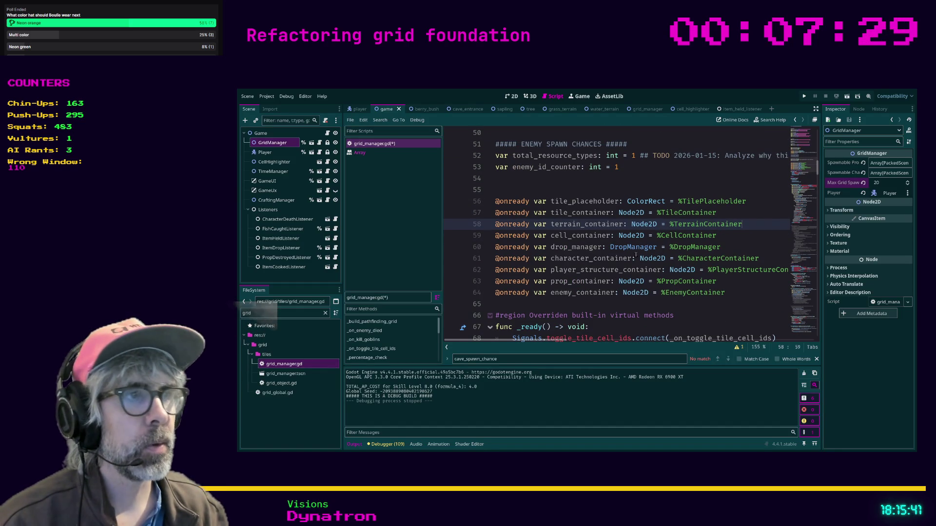
{"action": "left_click", "coordinate": [739, 348]}
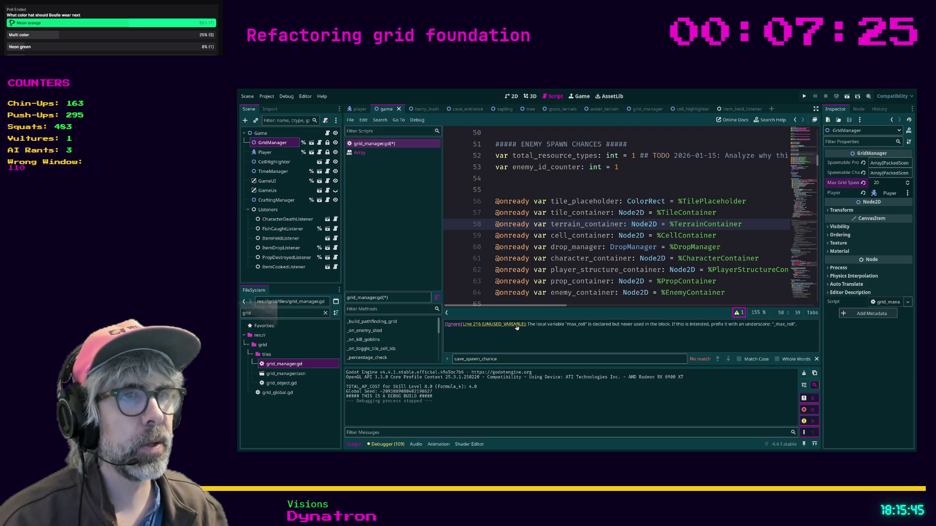
{"action": "left_click", "coordinate": [516, 325]}
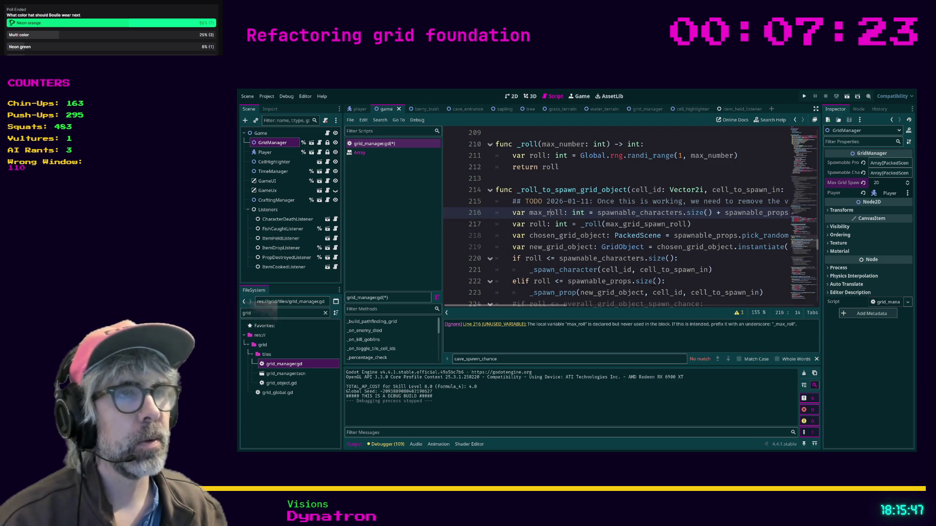
{"action": "key", "text": "Up"}
{"action": "key", "text": "End"}
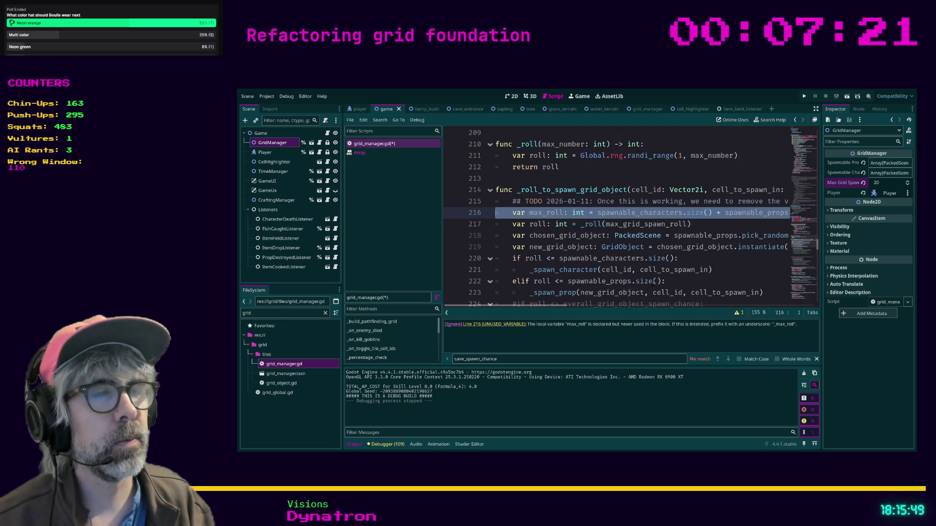
{"action": "key", "text": "shift+Home"}
{"action": "key", "text": "BackSpace"}
{"action": "key", "text": "BackSpace"}
{"action": "key", "text": "BackSpace"}
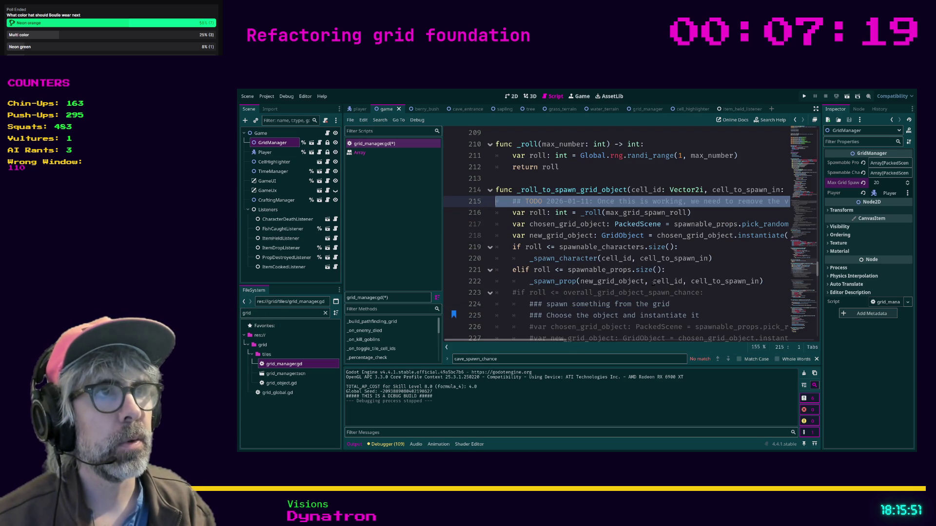
{"action": "key", "text": "Down"}
{"action": "key", "text": "Down"}
{"action": "key", "text": "Down"}
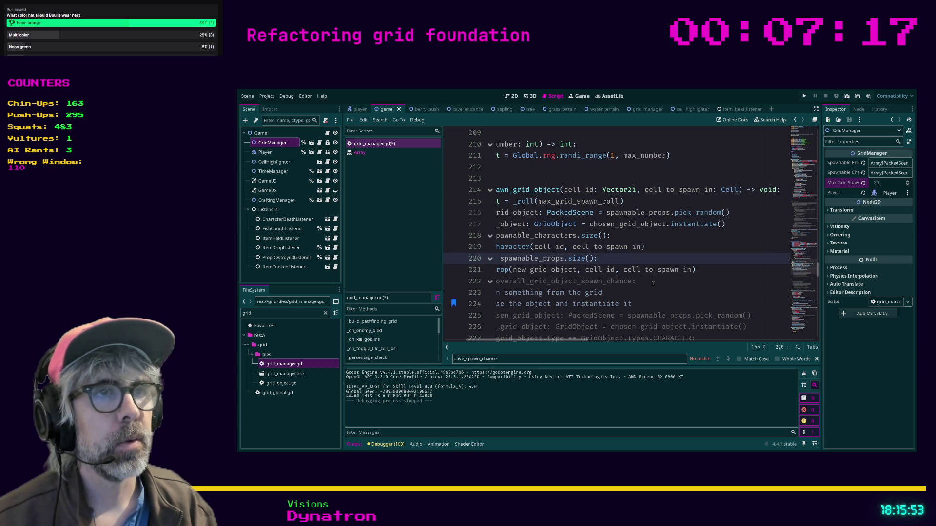
{"action": "key", "text": "shift+Home"}
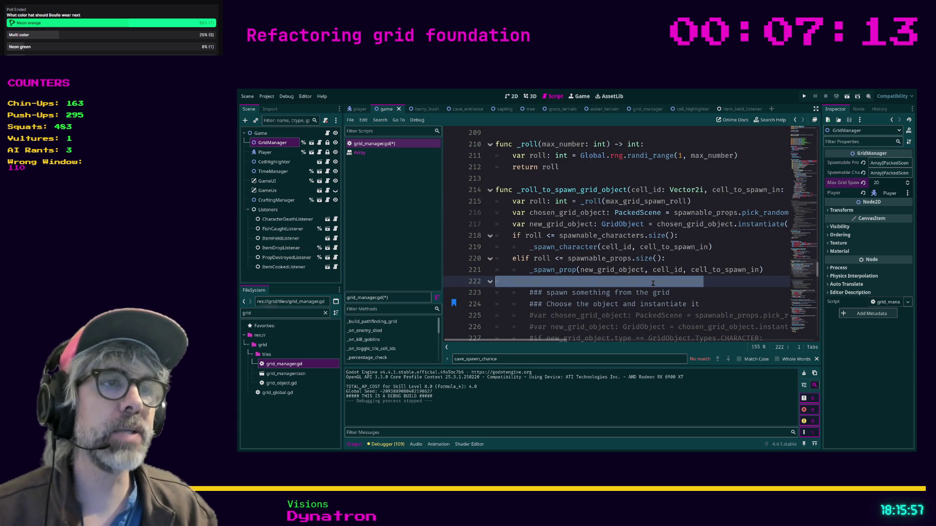
{"action": "key", "text": "BackSpace"}
- Delete the commented-out spawn block and the legacy commented function
{"action": "scroll", "coordinate": [644, 265], "scroll_direction": "down", "scroll_amount": 3}
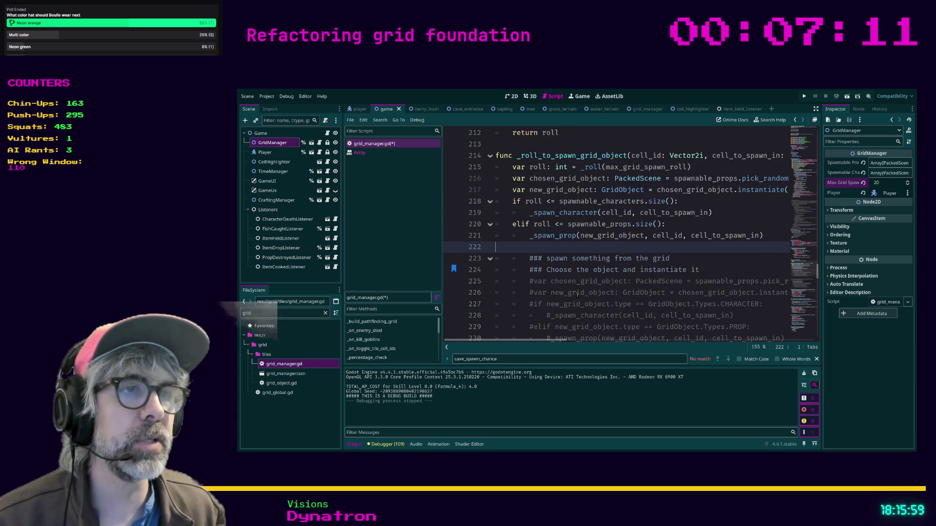
{"action": "mouse_move", "coordinate": [497, 283]}
{"action": "left_mouse_down"}
{"action": "mouse_move", "coordinate": [482, 167]}
{"action": "mouse_move", "coordinate": [483, 179]}
{"action": "left_mouse_up"}
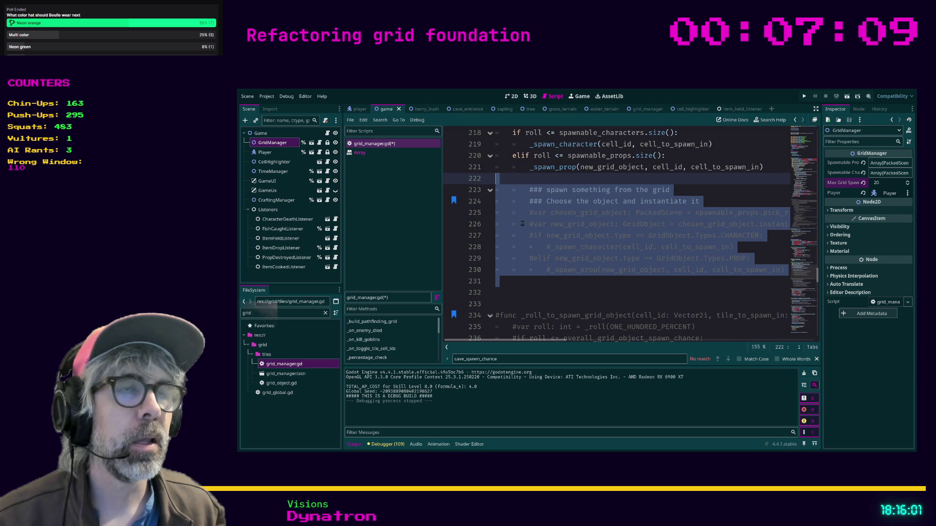
{"action": "key", "text": "BackSpace"}
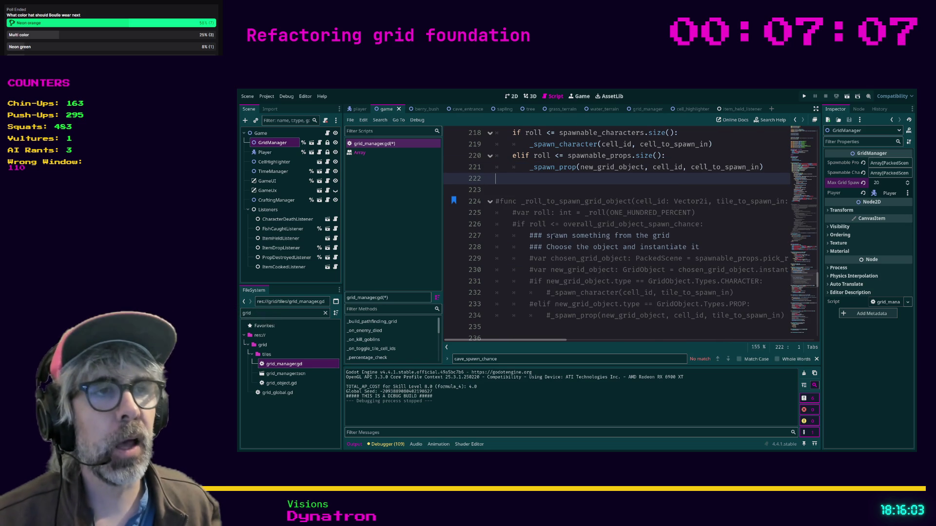
{"action": "scroll", "coordinate": [559, 237], "scroll_direction": "down", "scroll_amount": 1}
{"action": "left_click", "coordinate": [548, 294], "text": "shift"}
{"action": "key", "text": "BackSpace"}
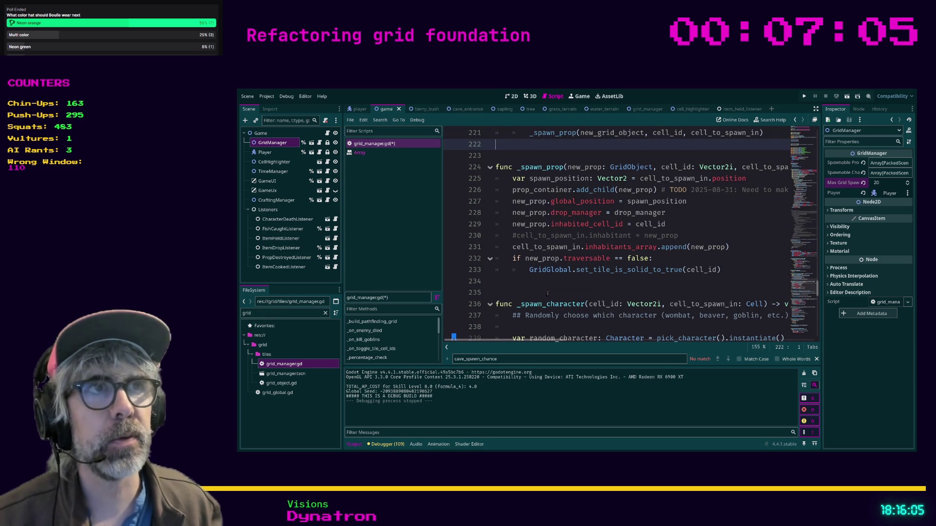
- Save grid_manager.gd and run the game with F5
{"action": "scroll", "coordinate": [541, 258], "scroll_direction": "up", "scroll_amount": 2}
{"action": "left_click", "coordinate": [533, 224]}
{"action": "key", "text": "ctrl+s"}
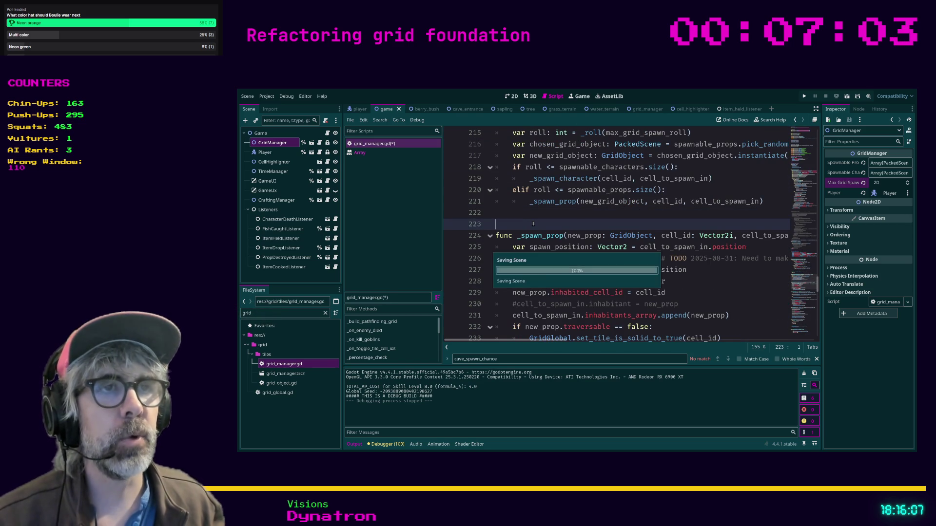
{"action": "key", "text": "F5"}
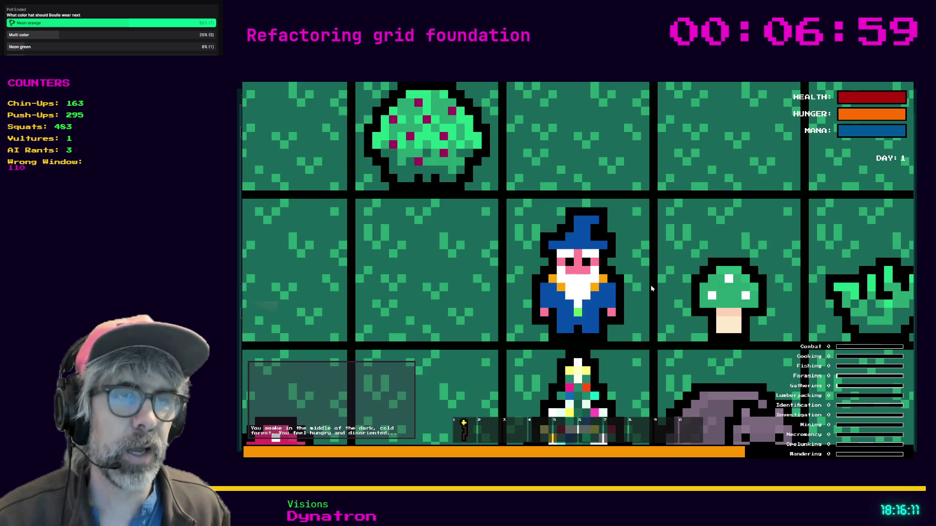
- Zoom out over the forest grid in the game, then open the editor's debugger Monitors
{"action": "scroll", "coordinate": [640, 257], "scroll_direction": "down", "scroll_amount": 1}
{"action": "scroll", "coordinate": [639, 259], "scroll_direction": "down", "scroll_amount": 3}
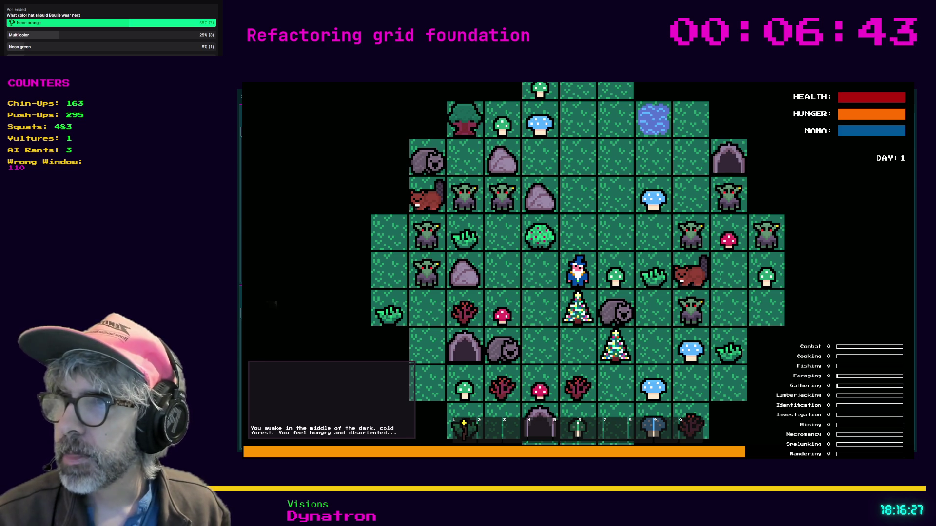
{"action": "key", "text": "alt+Tab"}
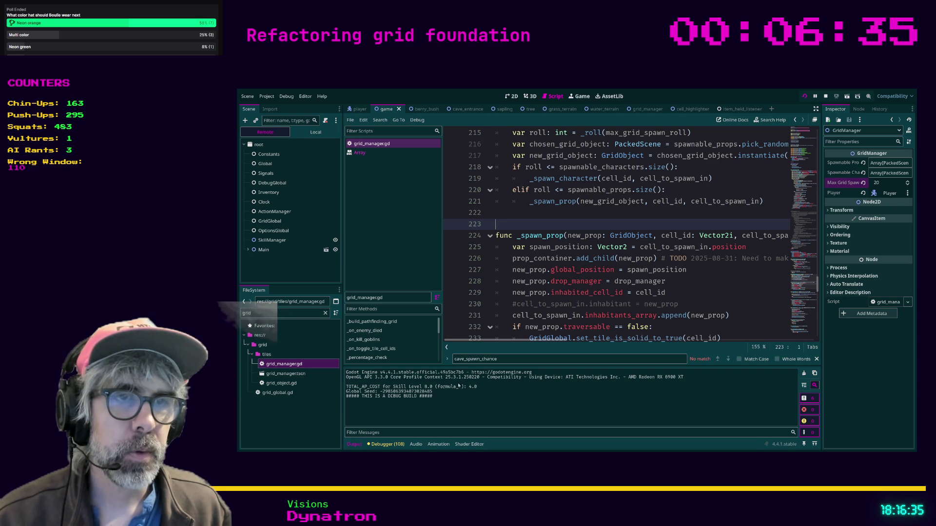
{"action": "left_click", "coordinate": [385, 444]}
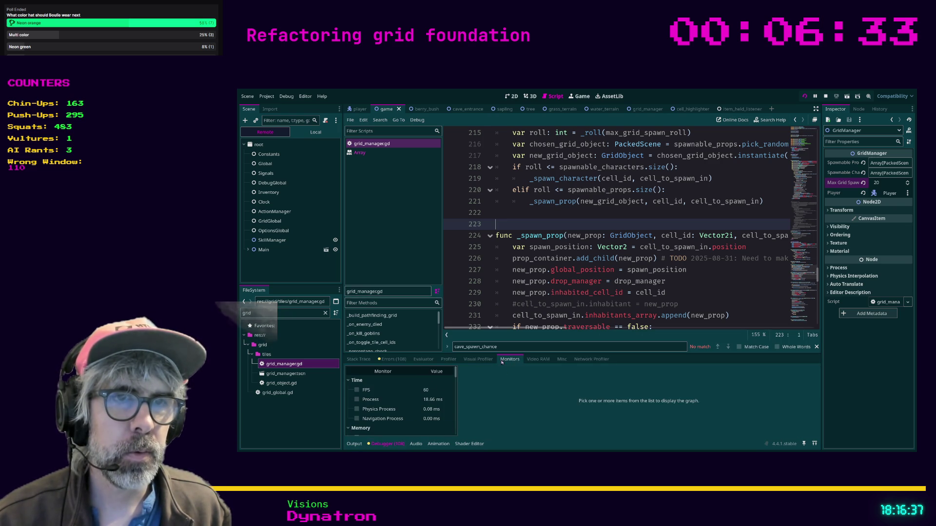
{"action": "scroll", "coordinate": [403, 393], "scroll_direction": "down", "scroll_amount": 5}
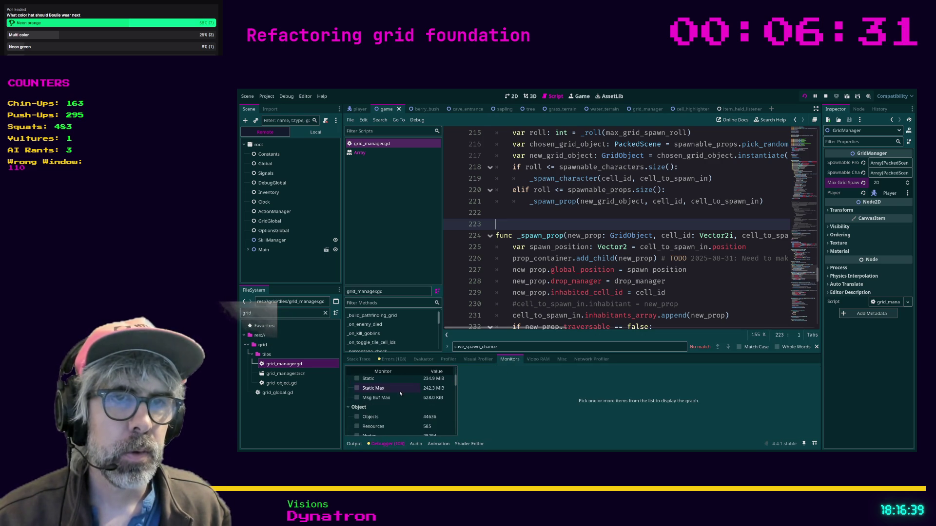
{"action": "scroll", "coordinate": [385, 394], "scroll_direction": "down", "scroll_amount": 2}
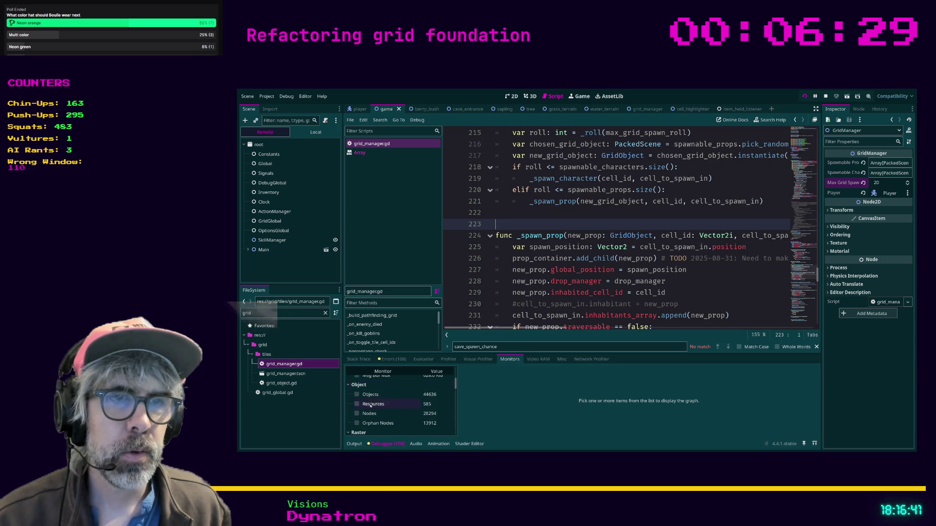
{"action": "left_click", "coordinate": [357, 423]}
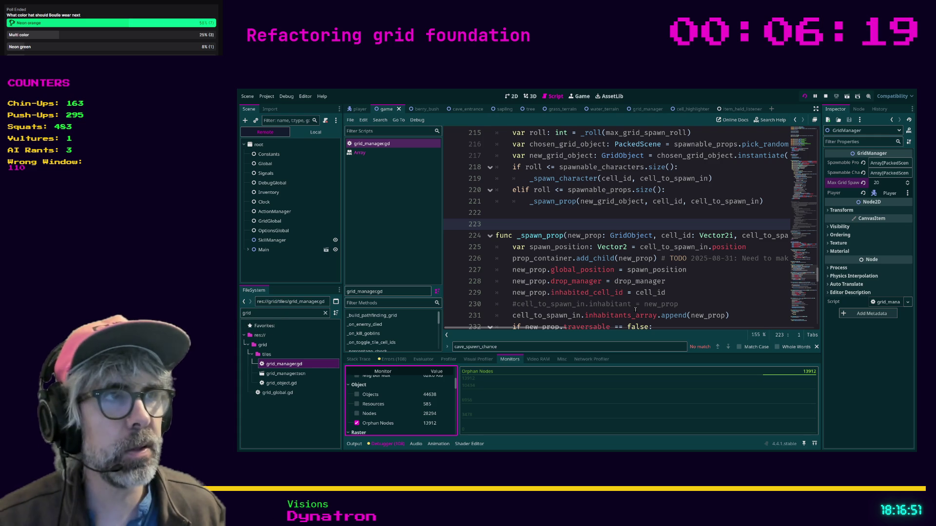
{"action": "left_click", "coordinate": [688, 282]}
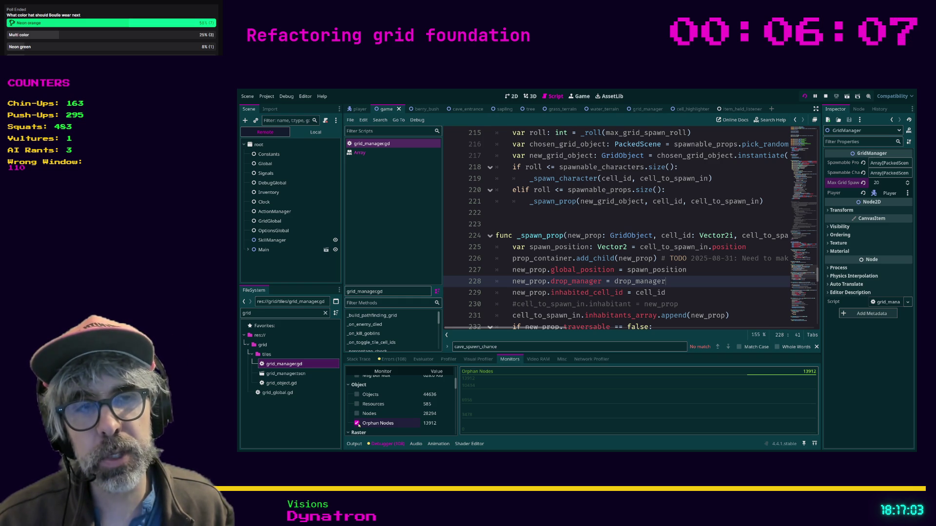
{"action": "left_click", "coordinate": [357, 423]}
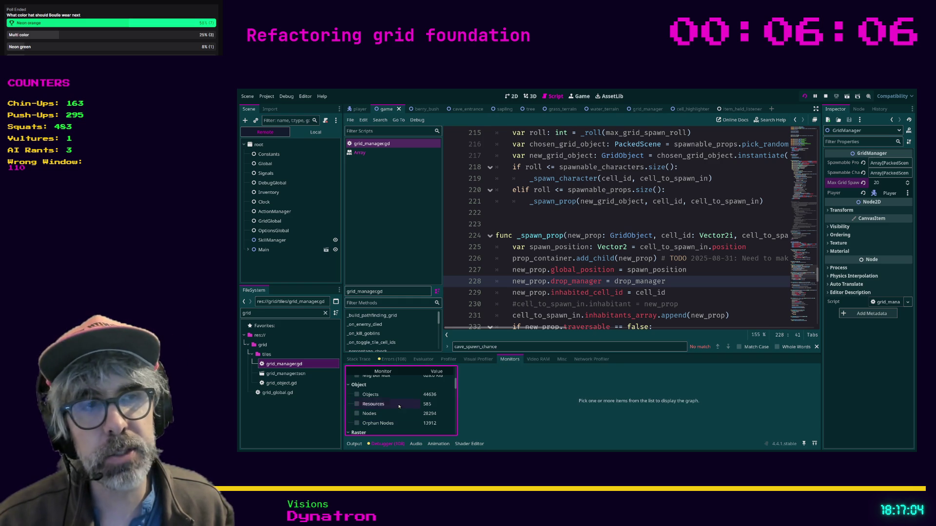
{"action": "left_click", "coordinate": [829, 97]}
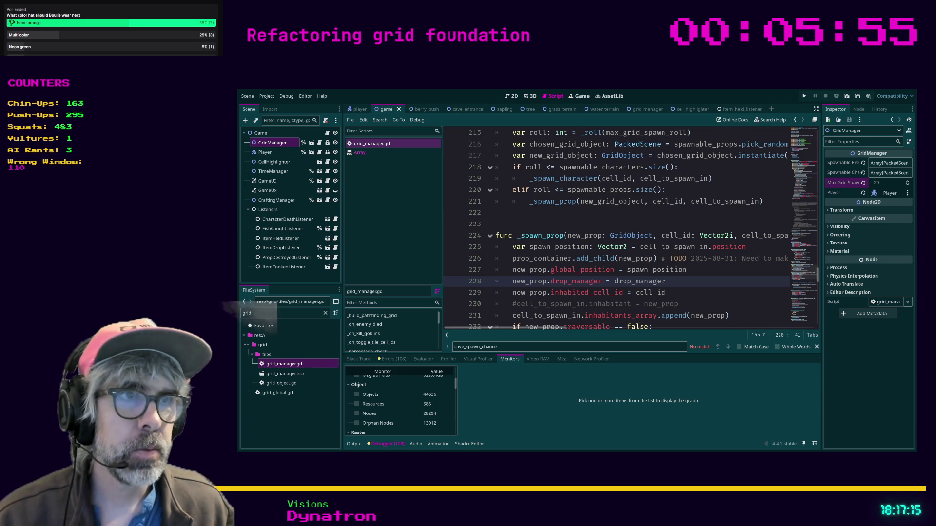
- Delete the commented inhabitant line 230 in _spawn_prop
{"action": "left_click", "coordinate": [564, 304]}
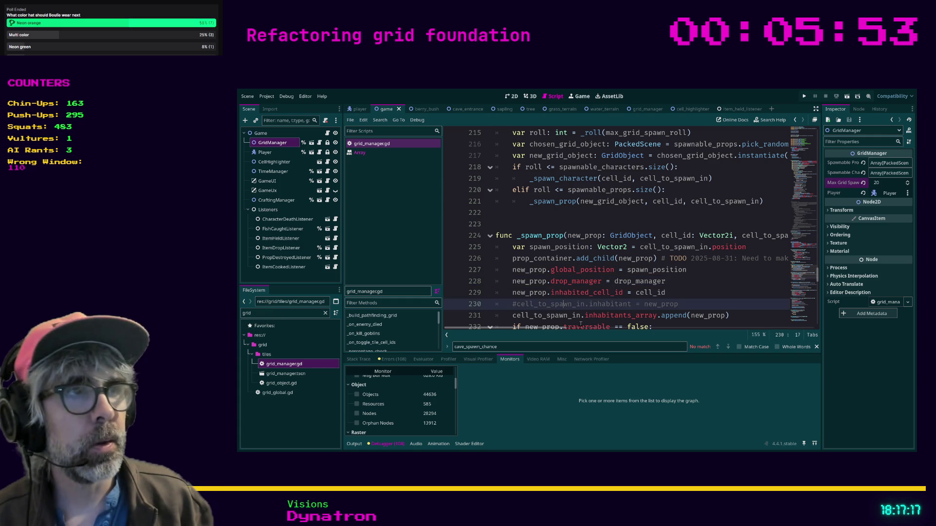
{"action": "key", "text": "End"}
{"action": "key", "text": "shift+Home"}
{"action": "key", "text": "shift+Home"}
{"action": "key", "text": "BackSpace"}
{"action": "key", "text": "BackSpace"}
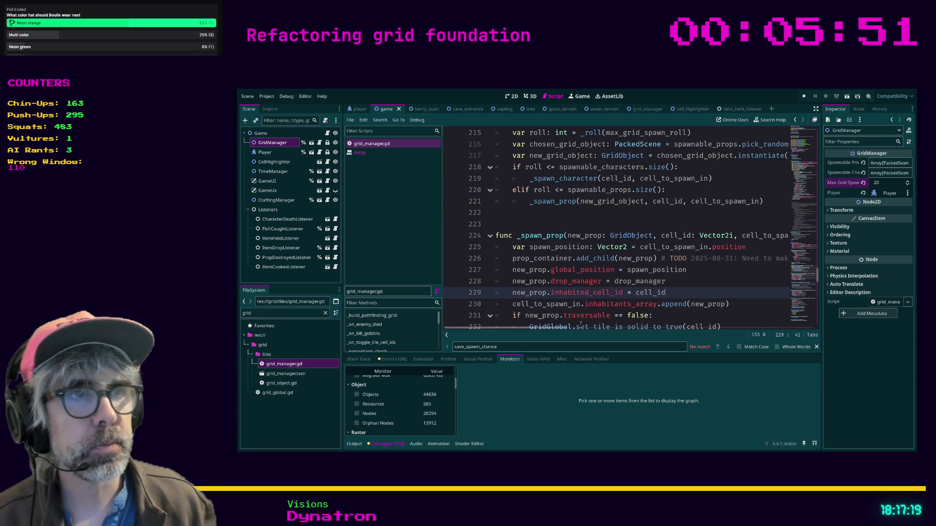
{"action": "scroll", "coordinate": [566, 273], "scroll_direction": "down", "scroll_amount": 4}
- Delete the commented GOBLIN instantiate line in _spawn_enemy
{"action": "left_click", "coordinate": [523, 247]}
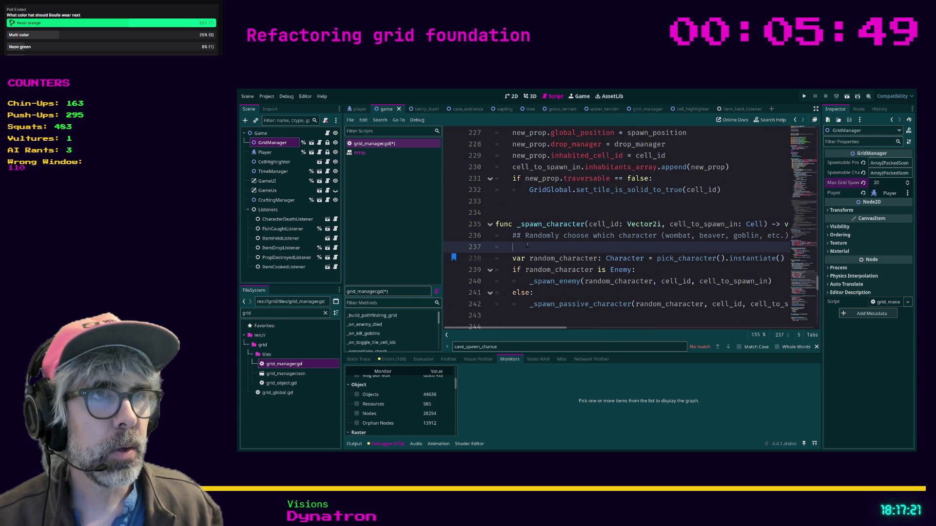
{"action": "scroll", "coordinate": [523, 246], "scroll_direction": "down", "scroll_amount": 4}
{"action": "scroll", "coordinate": [522, 246], "scroll_direction": "down", "scroll_amount": 4}
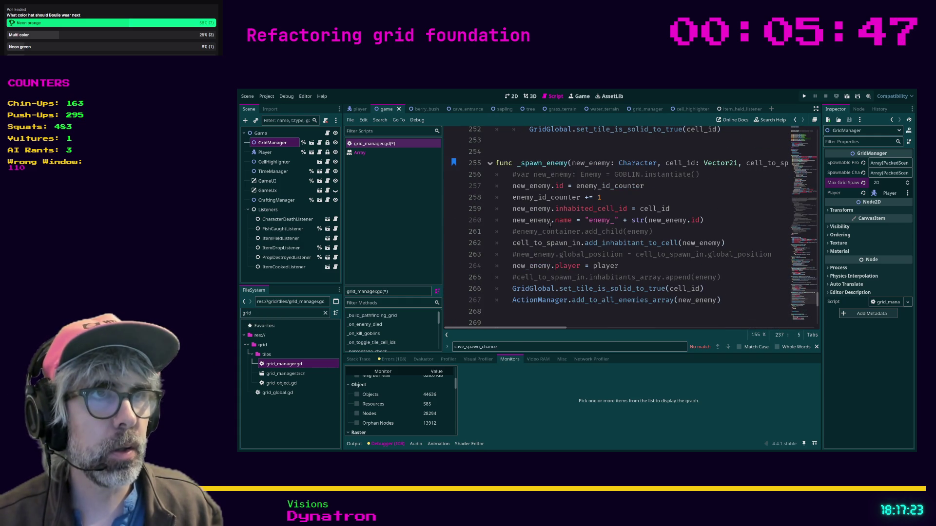
{"action": "left_click", "coordinate": [672, 179]}
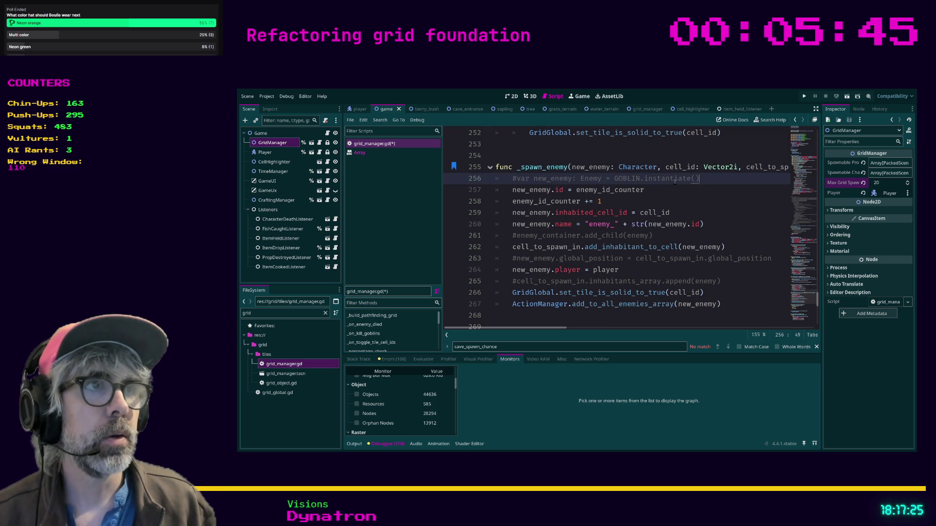
{"action": "key", "text": "ctrl+shift+k"}
{"action": "key", "text": "Down"}
{"action": "key", "text": "Down"}
{"action": "key", "text": "Down"}
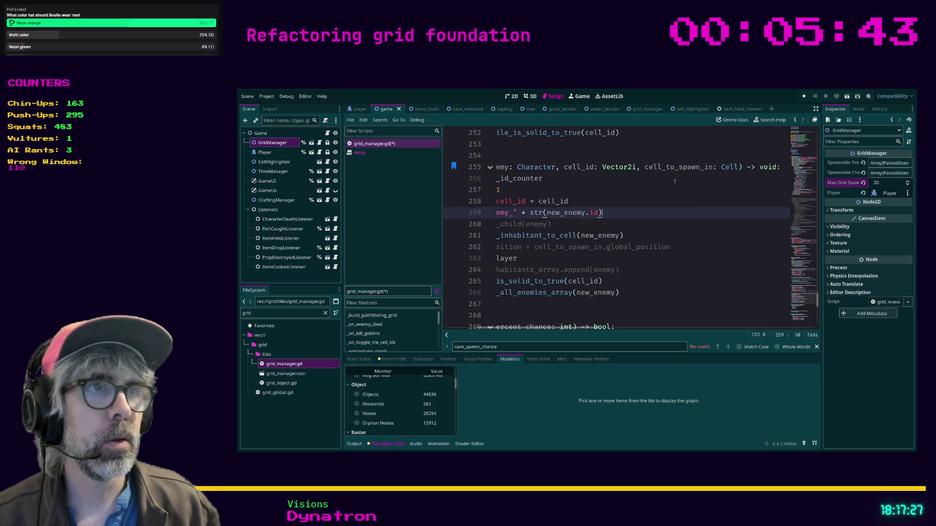
{"action": "key", "text": "Down"}
{"action": "scroll", "coordinate": [675, 182], "scroll_direction": "left", "scroll_amount": 3}
{"action": "key", "text": "Up"}
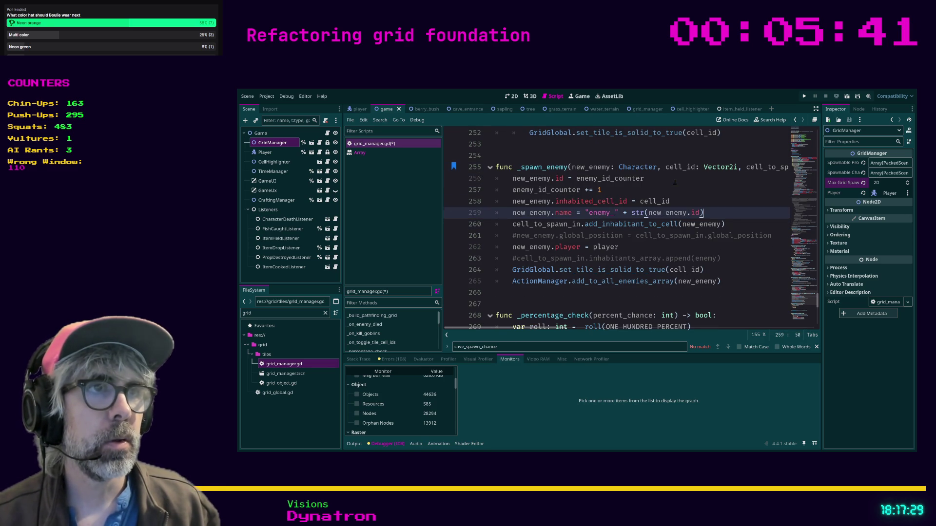
- Delete the commented global_position and inhabitants_array append lines, then save grid_manager.gd
{"action": "key", "text": "Down"}
{"action": "key", "text": "Down"}
{"action": "key", "text": "End"}
{"action": "key", "text": "shift+Home"}
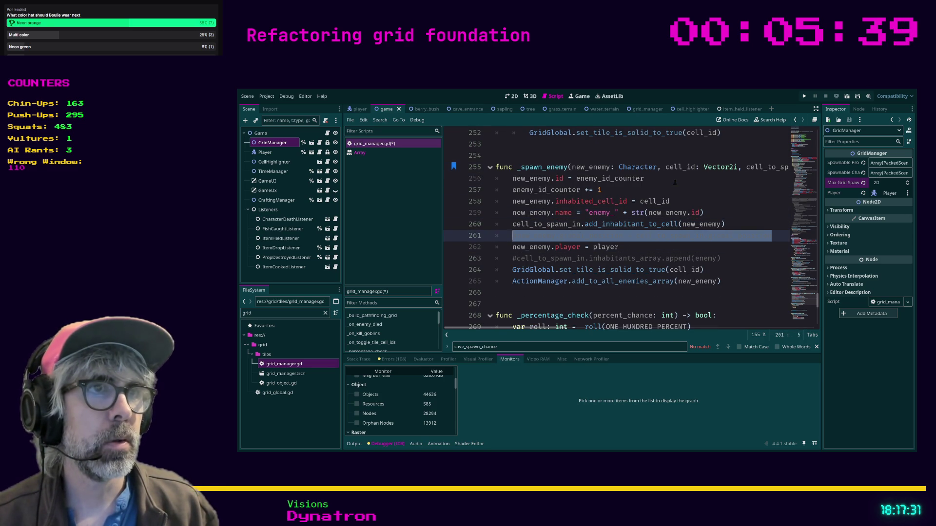
{"action": "key", "text": "BackSpace"}
{"action": "key", "text": "BackSpace"}
{"action": "key", "text": "Down"}
{"action": "key", "text": "Down"}
{"action": "key", "text": "Down"}
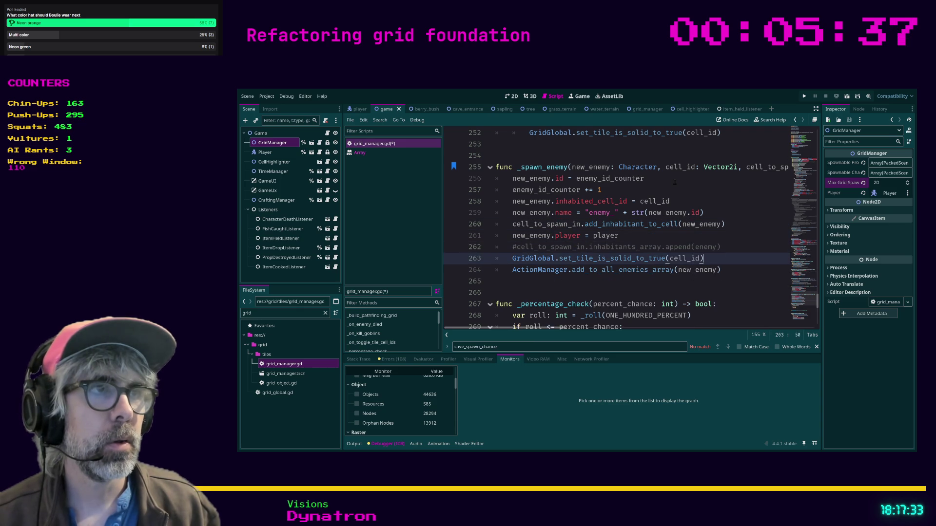
{"action": "key", "text": "Up"}
{"action": "key", "text": "shift+Home"}
{"action": "key", "text": "shift+Home"}
{"action": "key", "text": "BackSpace"}
{"action": "key", "text": "BackSpace"}
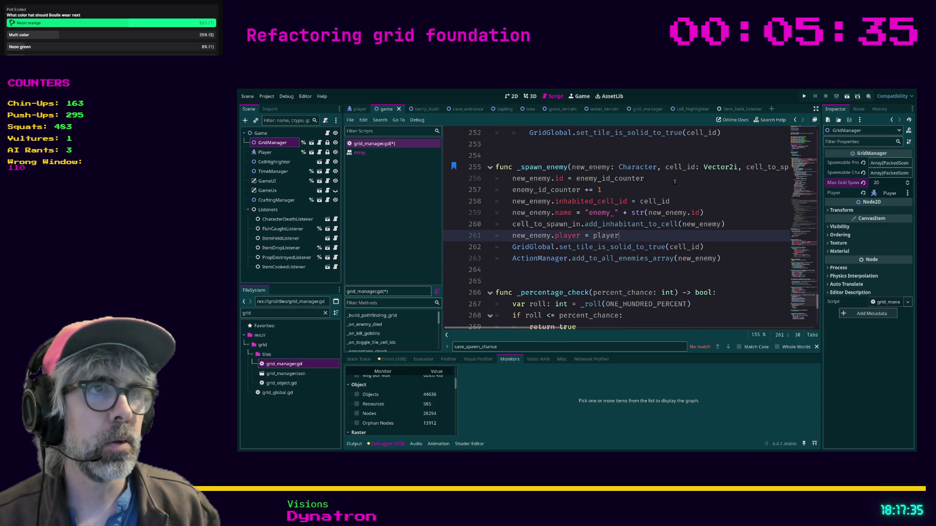
{"action": "key", "text": "ctrl+s"}
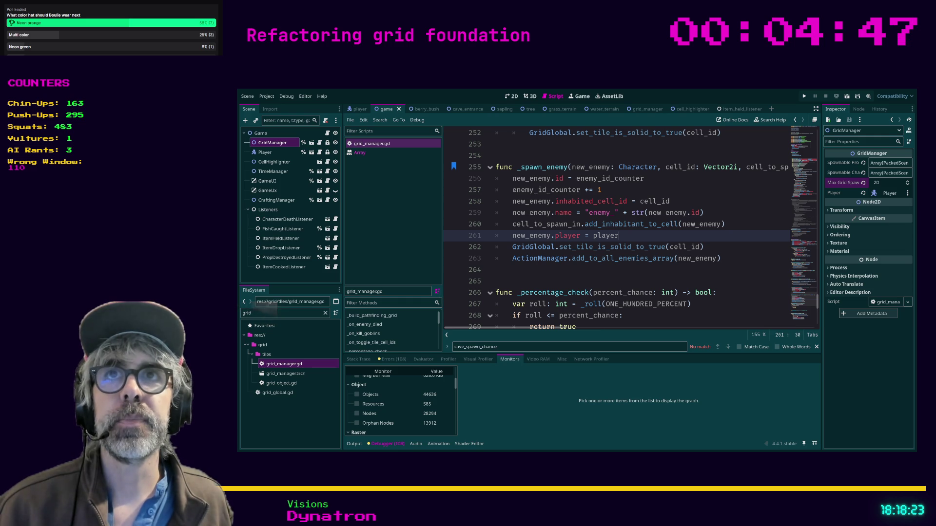
{"action": "left_click", "coordinate": [517, 281]}
{"action": "scroll", "coordinate": [522, 247], "scroll_direction": "down", "scroll_amount": 4}
{"action": "left_click", "coordinate": [521, 236]}
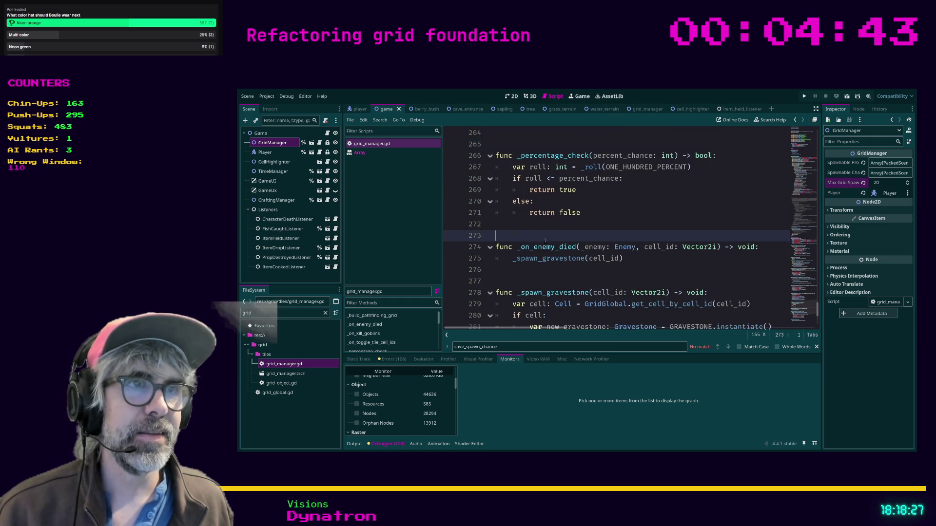
{"action": "scroll", "coordinate": [536, 238], "scroll_direction": "down", "scroll_amount": 3}
{"action": "scroll", "coordinate": [544, 241], "scroll_direction": "down", "scroll_amount": 1}
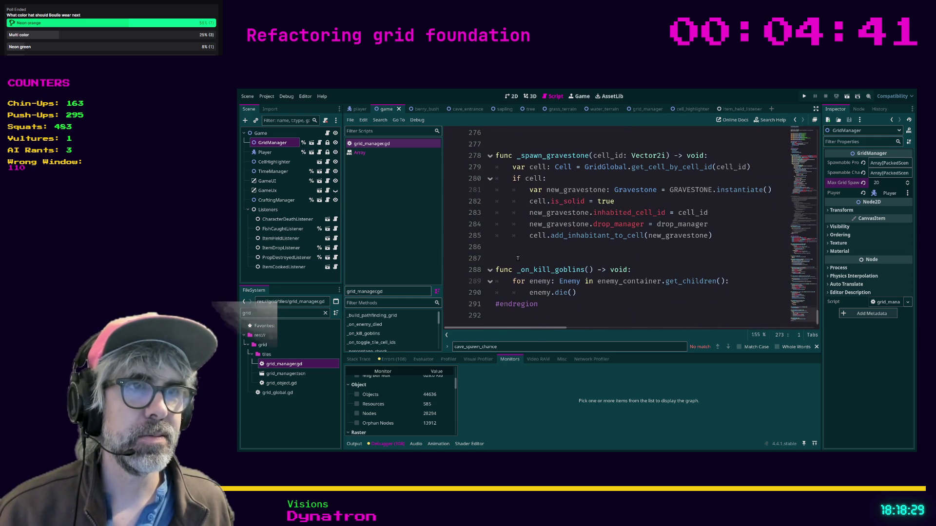
{"action": "scroll", "coordinate": [556, 277], "scroll_direction": "up", "scroll_amount": 4}
{"action": "scroll", "coordinate": [556, 277], "scroll_direction": "up", "scroll_amount": 7}
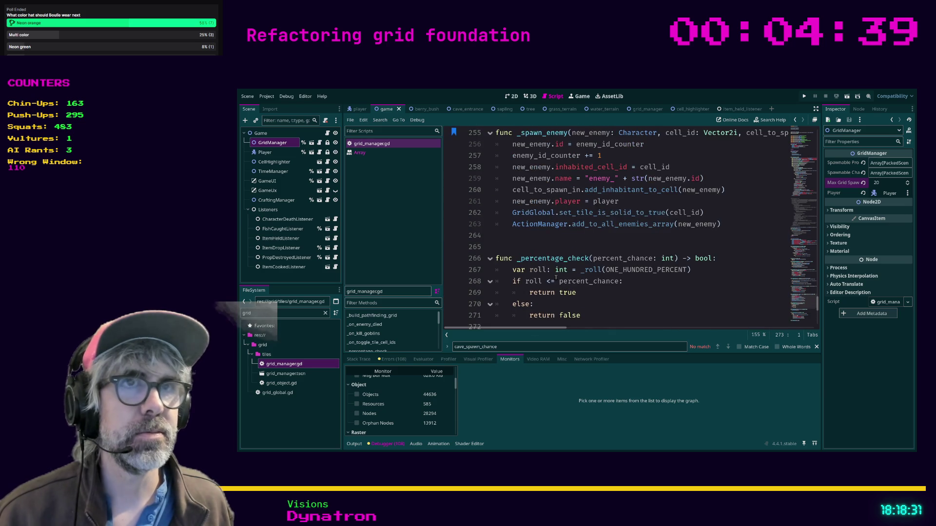
{"action": "scroll", "coordinate": [555, 277], "scroll_direction": "up", "scroll_amount": 8}
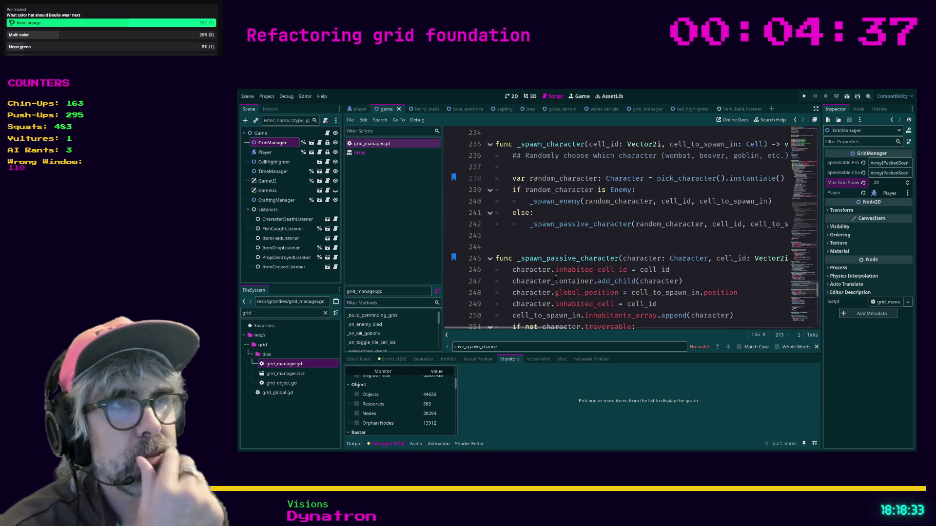
{"action": "scroll", "coordinate": [556, 277], "scroll_direction": "up", "scroll_amount": 12}
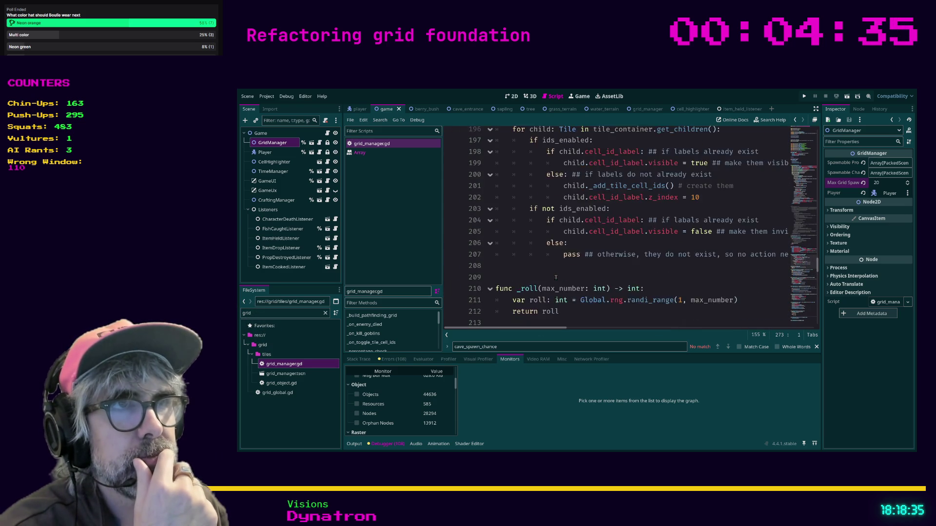
{"action": "scroll", "coordinate": [555, 277], "scroll_direction": "up", "scroll_amount": 5}
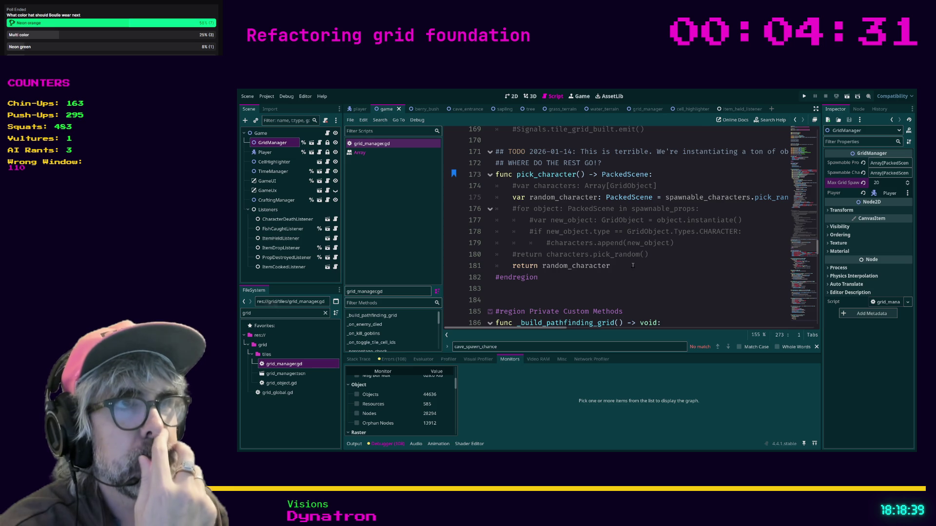
{"action": "scroll", "coordinate": [643, 273], "scroll_direction": "up", "scroll_amount": 1}
- Delete the commented-out loop and the commented characters declaration in pick_character
{"action": "mouse_move", "coordinate": [656, 290]}
{"action": "left_mouse_down"}
{"action": "mouse_move", "coordinate": [551, 281]}
{"action": "mouse_move", "coordinate": [494, 244]}
{"action": "left_mouse_up"}
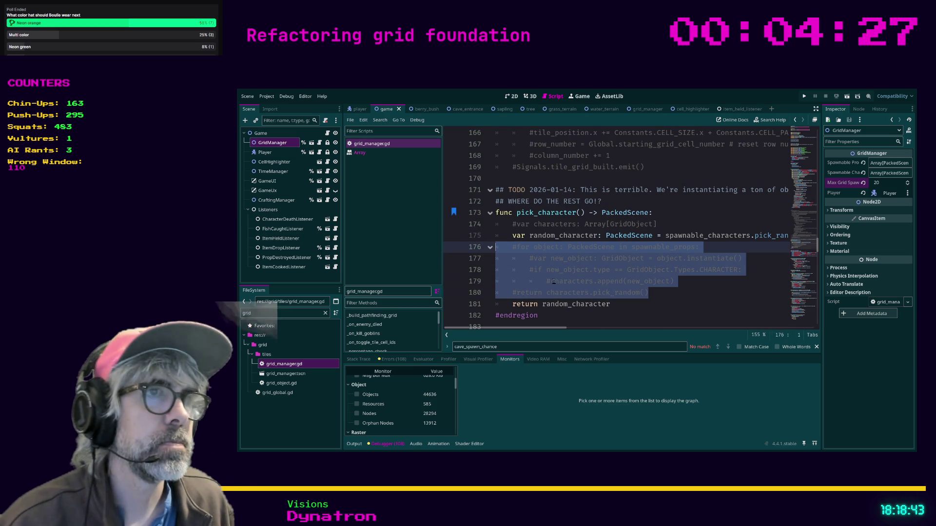
{"action": "key", "text": "BackSpace"}
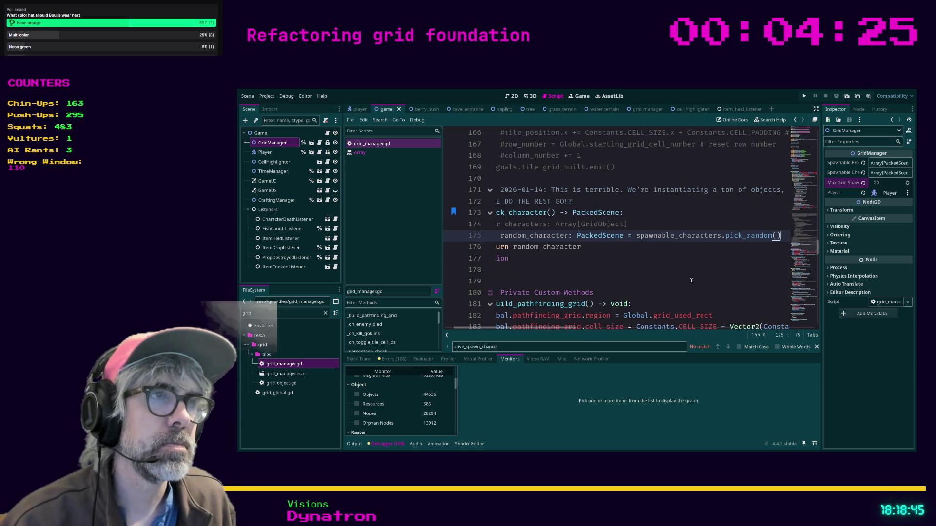
{"action": "key", "text": "BackSpace"}
{"action": "left_click", "coordinate": [655, 223]}
{"action": "key", "text": "shift+Home"}
{"action": "key", "text": "BackSpace"}
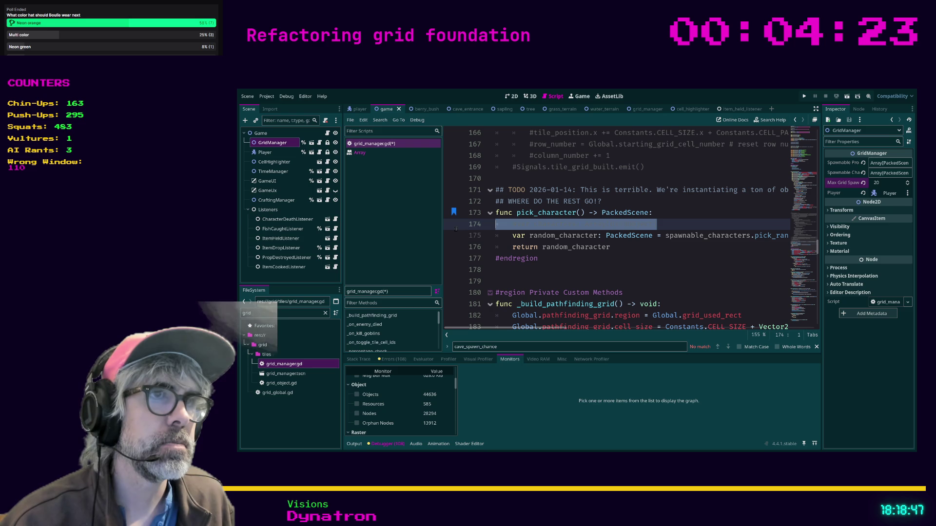
{"action": "key", "text": "BackSpace"}
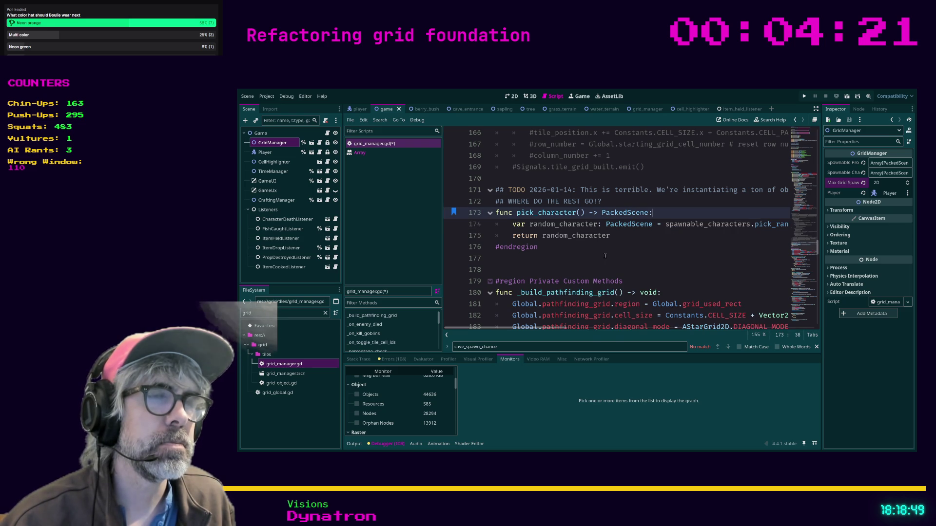
- Delete the two TODO comment lines above pick_character's code
{"action": "scroll", "coordinate": [607, 257], "scroll_direction": "up", "scroll_amount": 1}
{"action": "key", "text": "Up"}
{"action": "key", "text": "End"}
{"action": "key", "text": "shift+Up"}
{"action": "key", "text": "shift+Home"}
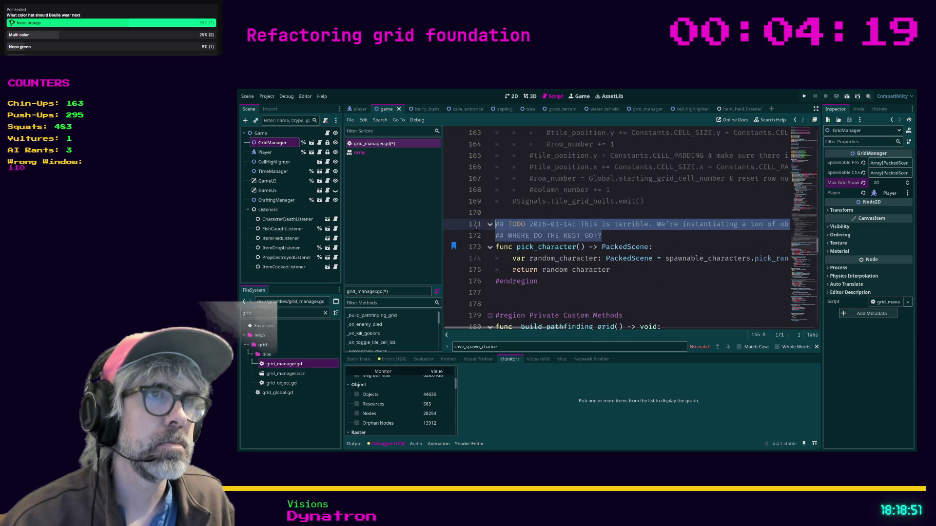
{"action": "key", "text": "BackSpace"}
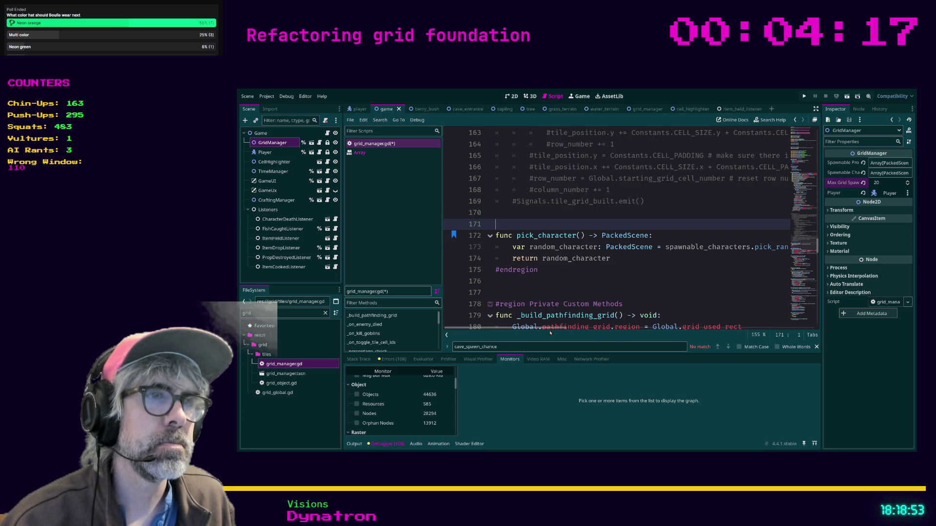
{"action": "mouse_move", "coordinate": [552, 332]}
{"action": "left_mouse_down"}
{"action": "mouse_move", "coordinate": [575, 329]}
{"action": "mouse_move", "coordinate": [546, 330]}
{"action": "left_mouse_up"}
{"action": "scroll", "coordinate": [684, 289], "scroll_direction": "up", "scroll_amount": 1}
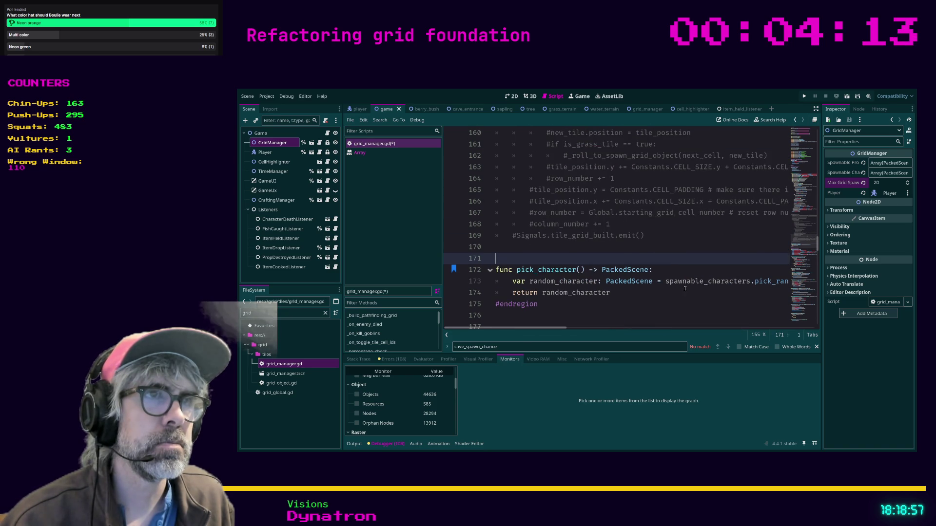
{"action": "scroll", "coordinate": [688, 292], "scroll_direction": "up", "scroll_amount": 1}
{"action": "mouse_move", "coordinate": [660, 277]}
{"action": "left_mouse_down"}
{"action": "mouse_move", "coordinate": [609, 263]}
{"action": "mouse_move", "coordinate": [487, 267]}
{"action": "mouse_move", "coordinate": [495, 213]}
{"action": "left_mouse_up"}
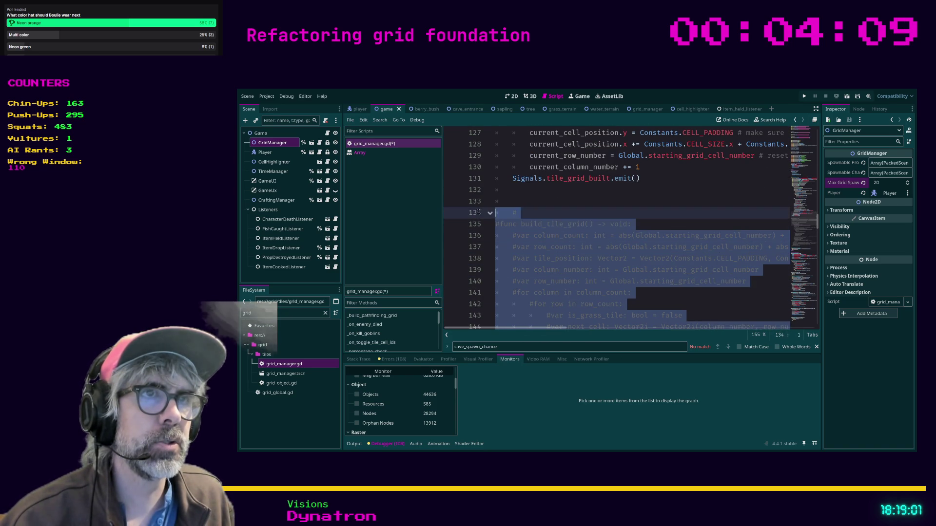
- Delete the commented-out build_tile_grid block and its leftover blank line
{"action": "key", "text": "Delete"}
{"action": "key", "text": "BackSpace"}
{"action": "key", "text": "BackSpace"}
{"action": "key", "text": "BackSpace"}
{"action": "key", "text": "BackSpace"}
{"action": "scroll", "coordinate": [622, 292], "scroll_direction": "up", "scroll_amount": 4}
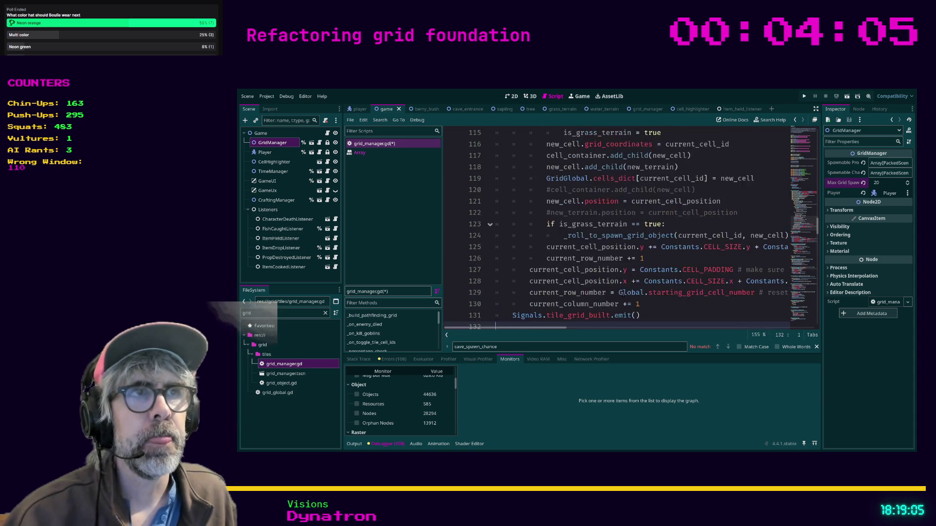
{"action": "scroll", "coordinate": [661, 252], "scroll_direction": "up", "scroll_amount": 1}
- Remove the commented new_terrain.position and cell_container.add_child lines in build_cell_grid
{"action": "left_click", "coordinate": [751, 249]}
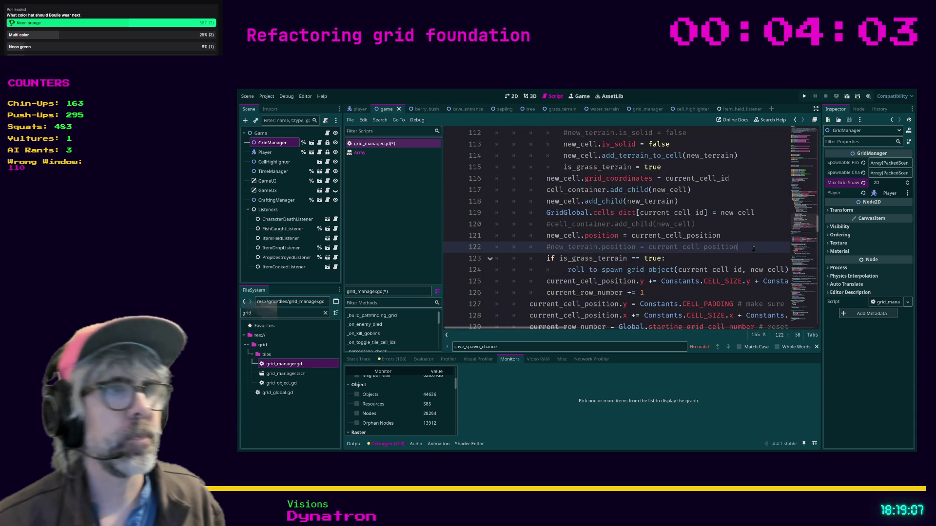
{"action": "triple_click", "coordinate": [754, 248]}
{"action": "key", "text": "BackSpace"}
{"action": "key", "text": "BackSpace"}
{"action": "key", "text": "Up"}
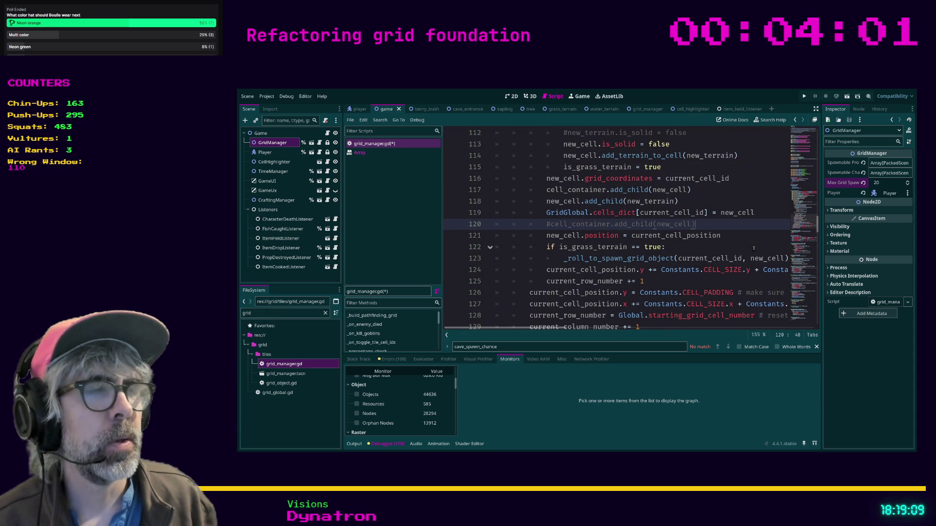
{"action": "key", "text": "shift+Home"}
{"action": "key", "text": "shift+Home"}
{"action": "key", "text": "BackSpace"}
{"action": "key", "text": "BackSpace"}
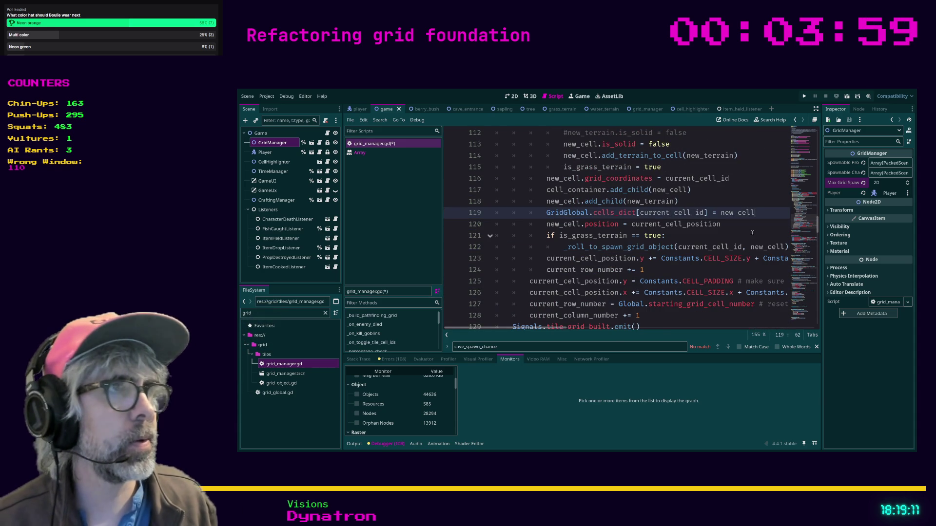
{"action": "key", "text": "Down"}
{"action": "key", "text": "Down"}
- Delete the commented is_solid = false and is_solid = true lines
{"action": "scroll", "coordinate": [752, 233], "scroll_direction": "up", "scroll_amount": 2}
{"action": "left_click", "coordinate": [699, 199]}
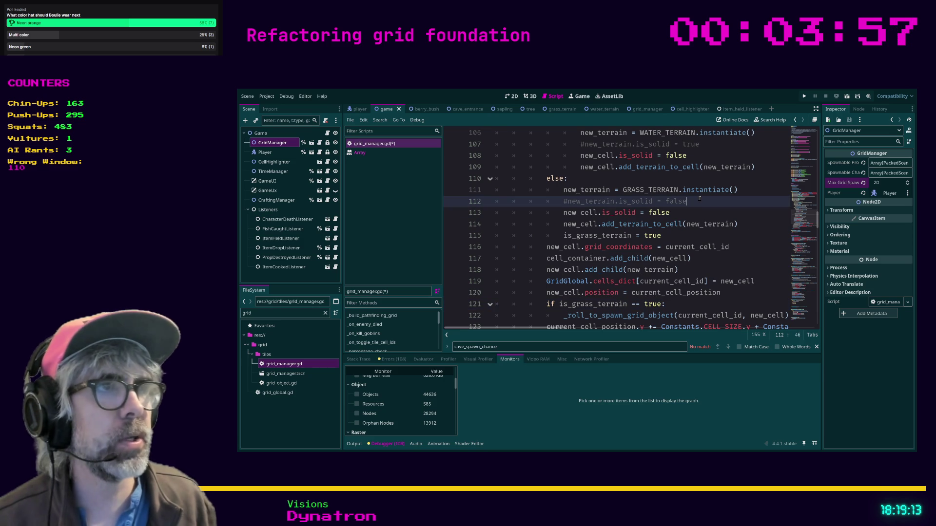
{"action": "key", "text": "shift+Home"}
{"action": "key", "text": "shift+Home"}
{"action": "key", "text": "BackSpace"}
{"action": "key", "text": "BackSpace"}
{"action": "key", "text": "ctrl+s"}
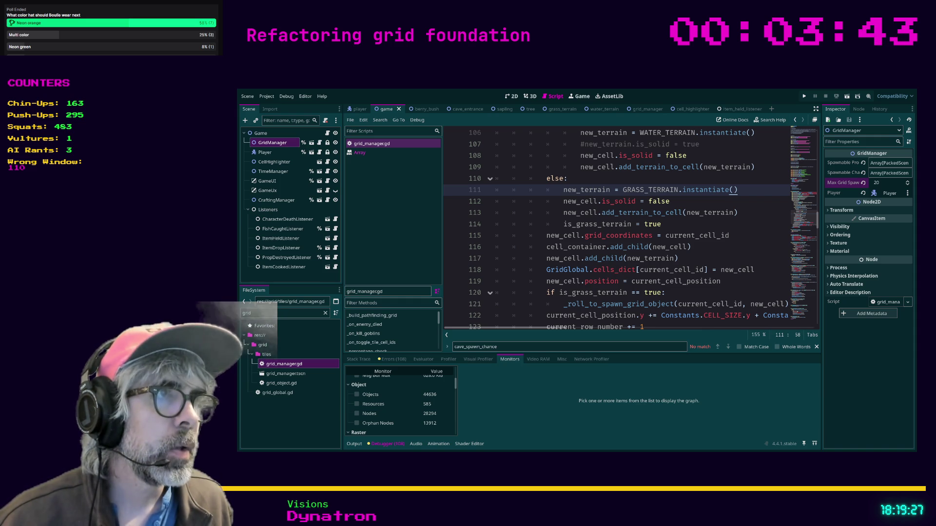
{"action": "left_click", "coordinate": [722, 258]}
{"action": "scroll", "coordinate": [723, 259], "scroll_direction": "up", "scroll_amount": 3}
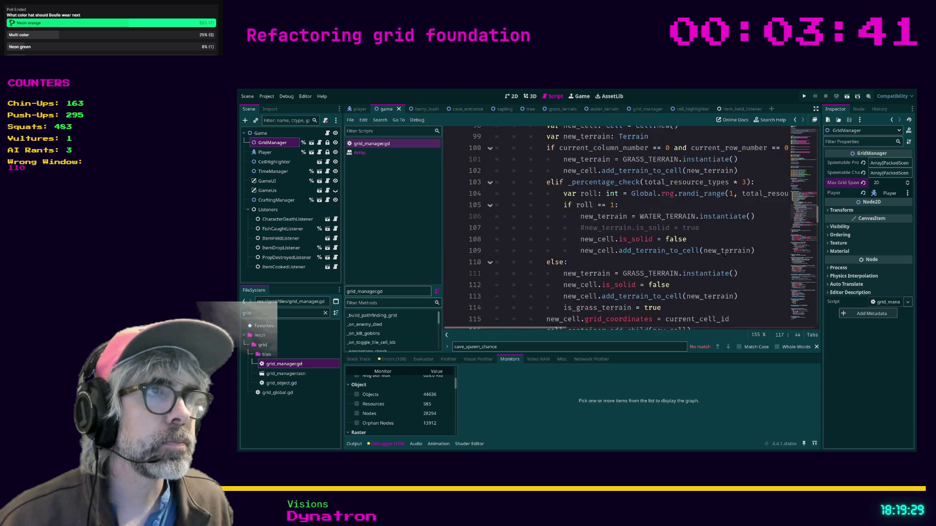
{"action": "left_click", "coordinate": [715, 249]}
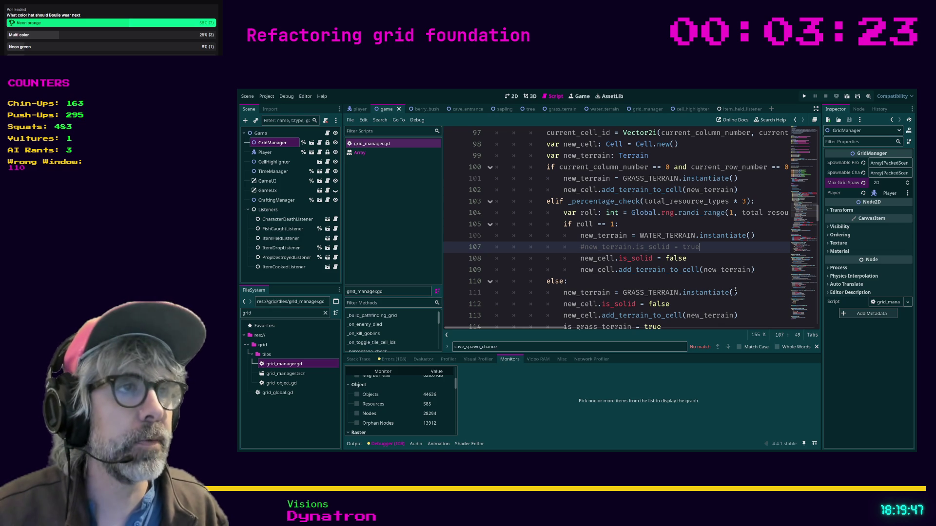
{"action": "key", "text": "shift+Home"}
{"action": "key", "text": "shift+Home"}
{"action": "key", "text": "BackSpace"}
{"action": "key", "text": "BackSpace"}
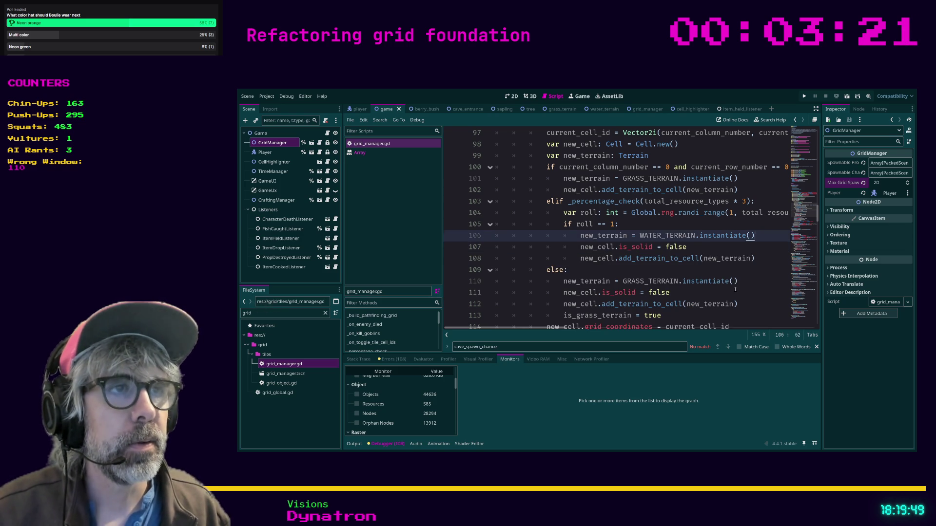
{"action": "key", "text": "Down"}
{"action": "key", "text": "Down"}
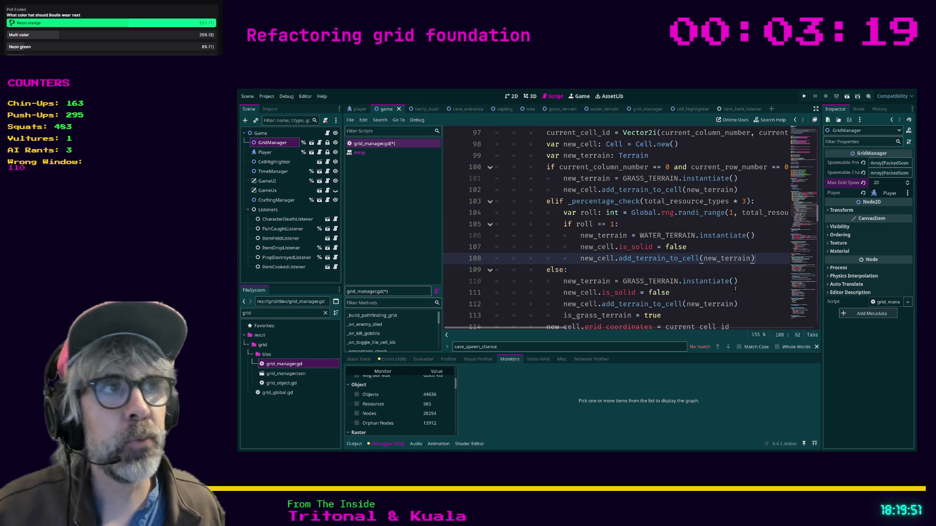
- Delete the commented build_tile_grid call in build_grid and save the script
{"action": "scroll", "coordinate": [697, 271], "scroll_direction": "up", "scroll_amount": 1}
{"action": "scroll", "coordinate": [691, 274], "scroll_direction": "up", "scroll_amount": 6}
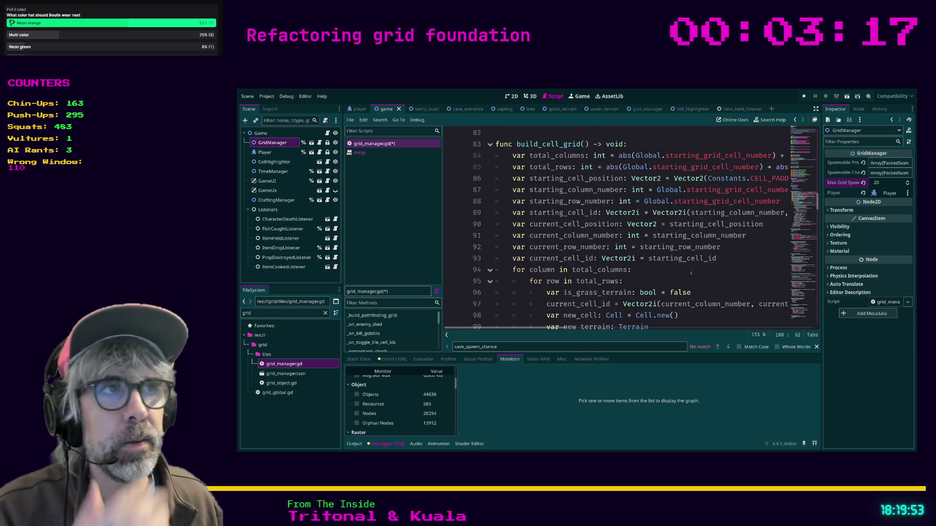
{"action": "left_click", "coordinate": [599, 156]}
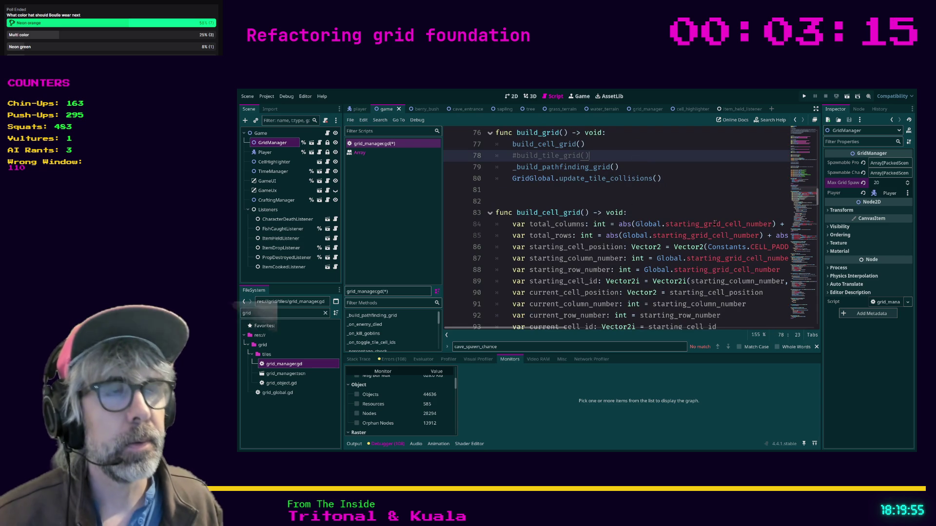
{"action": "key", "text": "shift+Home"}
{"action": "key", "text": "BackSpace"}
{"action": "key", "text": "BackSpace"}
{"action": "key", "text": "BackSpace"}
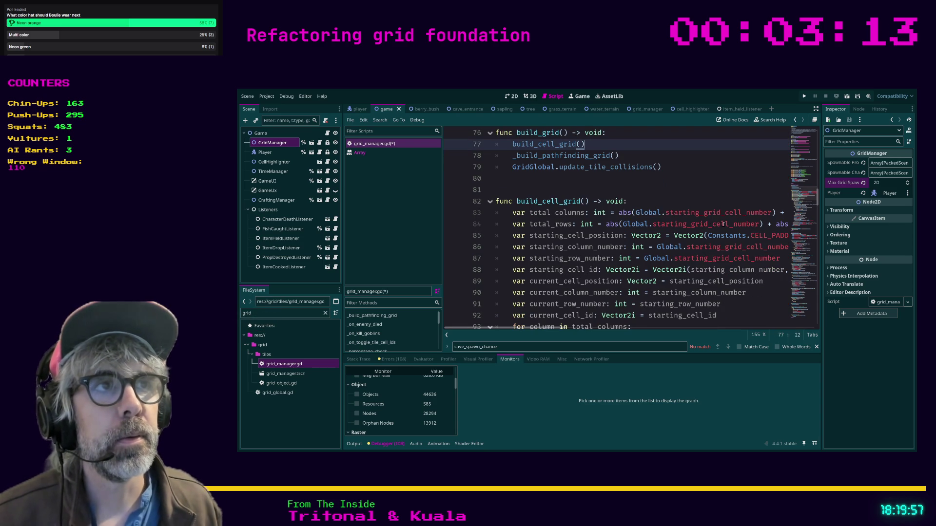
{"action": "scroll", "coordinate": [712, 233], "scroll_direction": "up", "scroll_amount": 4}
{"action": "scroll", "coordinate": [712, 233], "scroll_direction": "up", "scroll_amount": 1}
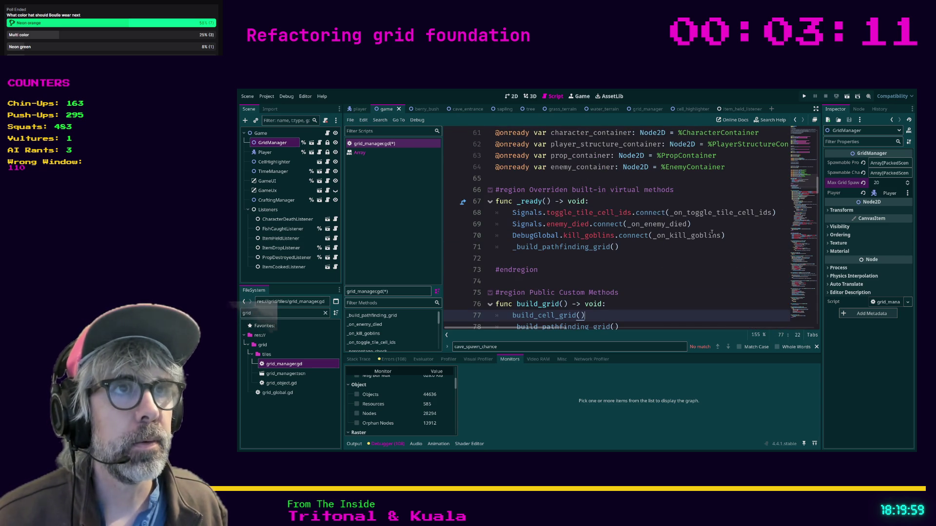
{"action": "left_click", "coordinate": [666, 261]}
{"action": "key", "text": "ctrl+s"}
- Remove the extra blank lines among the variables under SPAWN CHANCES and save
{"action": "scroll", "coordinate": [667, 264], "scroll_direction": "up", "scroll_amount": 6}
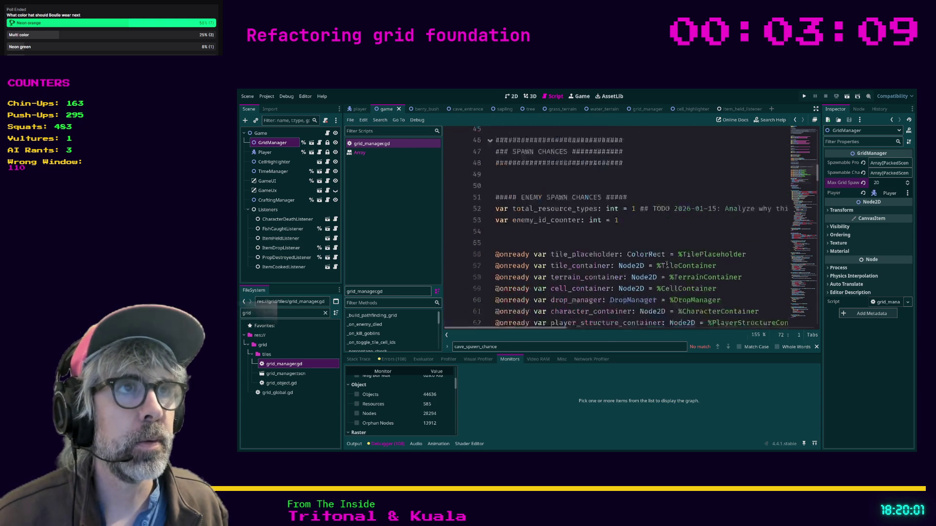
{"action": "left_click", "coordinate": [615, 282]}
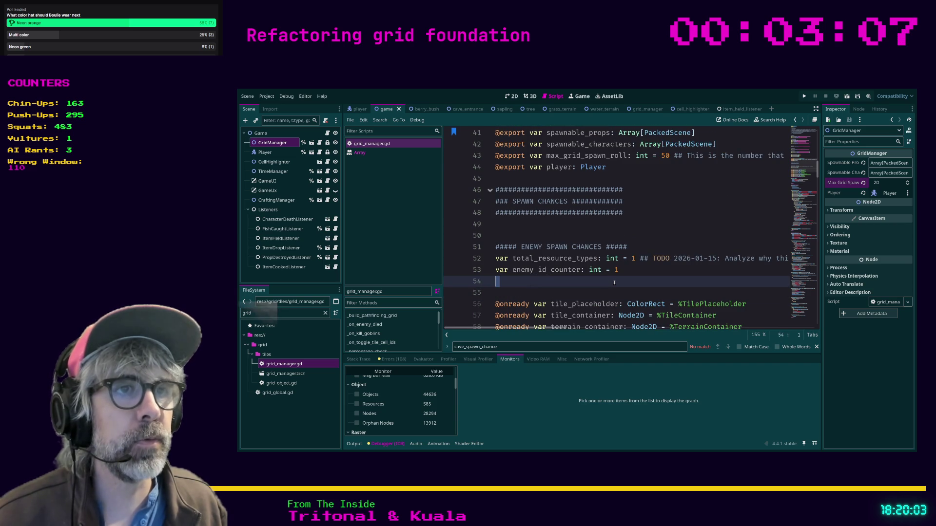
{"action": "key", "text": "Delete"}
{"action": "key", "text": "Up"}
{"action": "key", "text": "Up"}
{"action": "key", "text": "Up"}
{"action": "key", "text": "Up"}
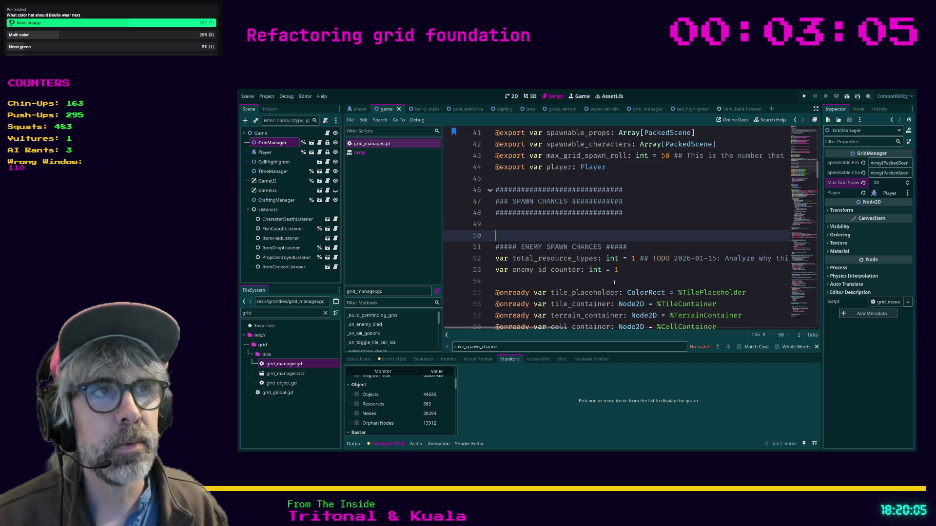
{"action": "key", "text": "BackSpace"}
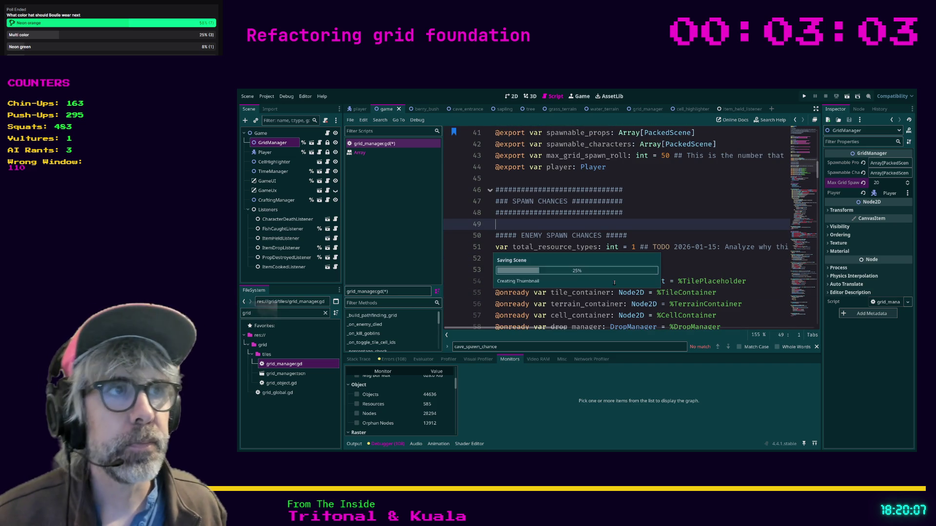
{"action": "key", "text": "ctrl+s"}
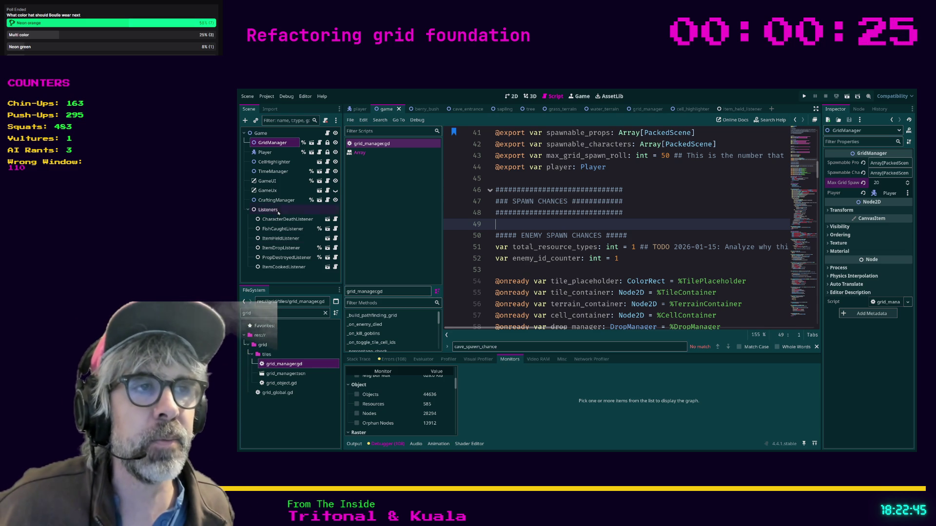
- Insert an empty line after line 63, just before the built-in virtual methods #region
{"action": "left_click", "coordinate": [518, 271]}
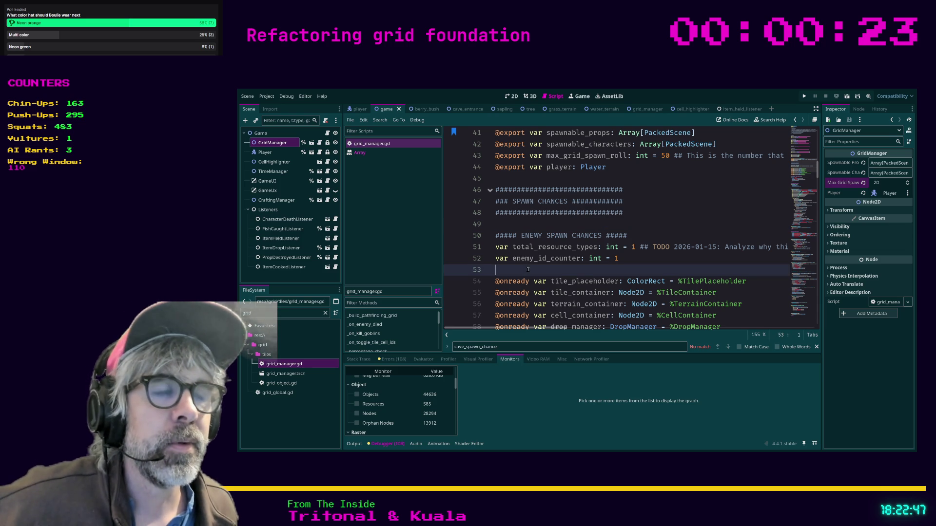
{"action": "scroll", "coordinate": [530, 266], "scroll_direction": "down", "scroll_amount": 1}
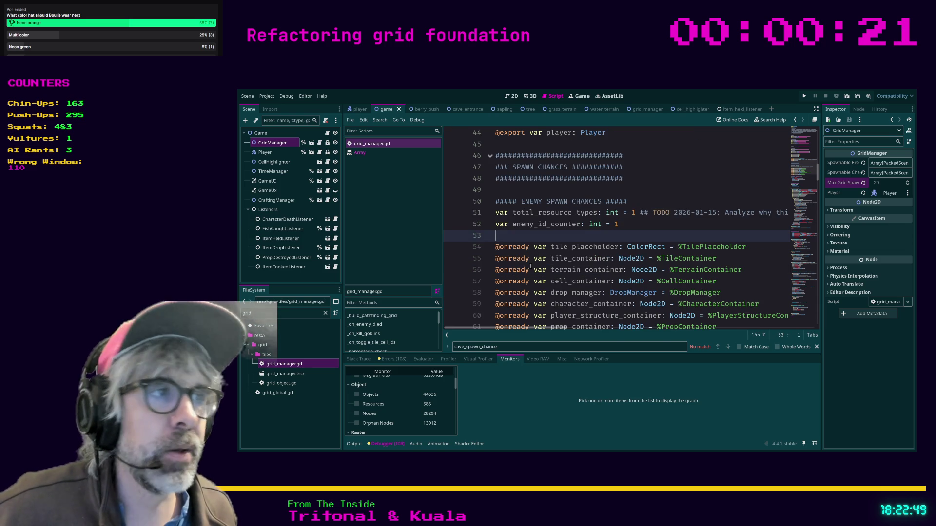
{"action": "scroll", "coordinate": [530, 267], "scroll_direction": "down", "scroll_amount": 2}
{"action": "scroll", "coordinate": [530, 266], "scroll_direction": "down", "scroll_amount": 1}
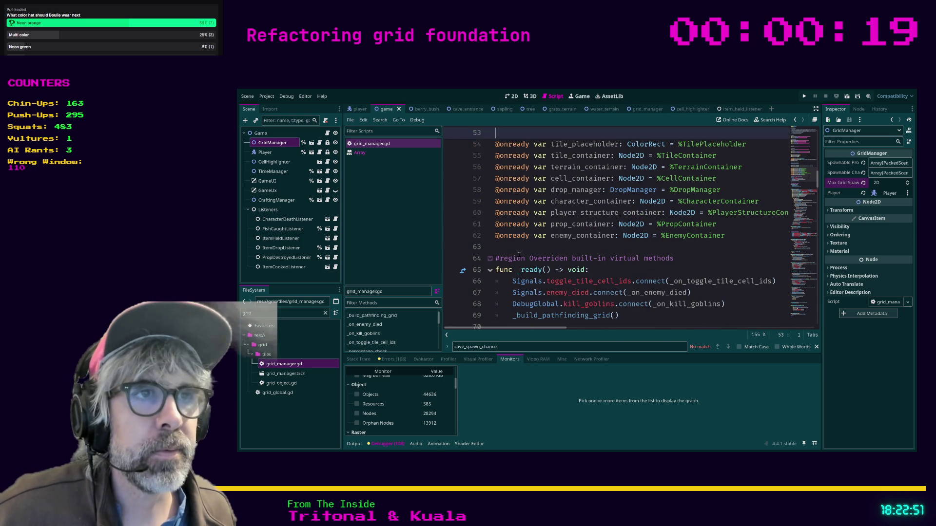
{"action": "left_click", "coordinate": [518, 251]}
{"action": "key", "text": "Return"}
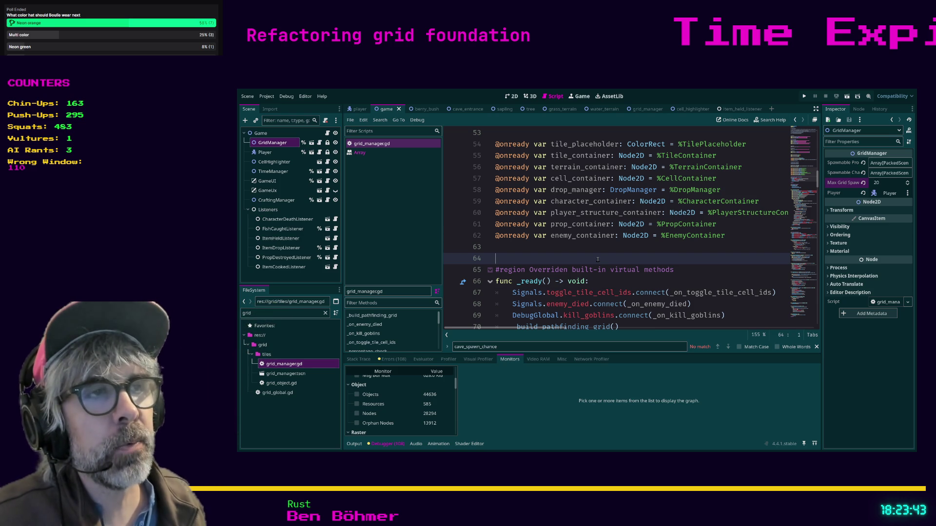
{"action": "scroll", "coordinate": [600, 268], "scroll_direction": "down", "scroll_amount": 2}
{"action": "left_click", "coordinate": [605, 291]}
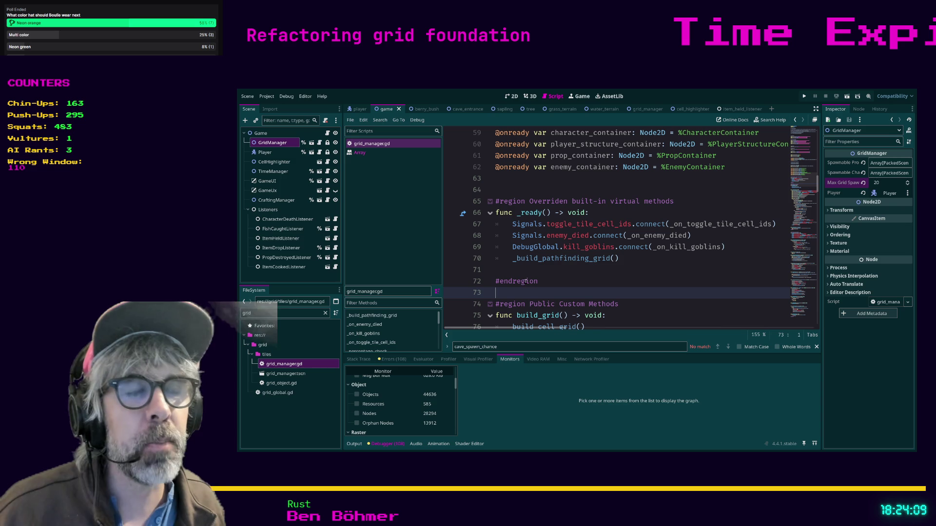
- Delete the empty line before #endregion after _ready and save grid_manager.gd
{"action": "left_click", "coordinate": [510, 271]}
{"action": "key", "text": "BackSpace"}
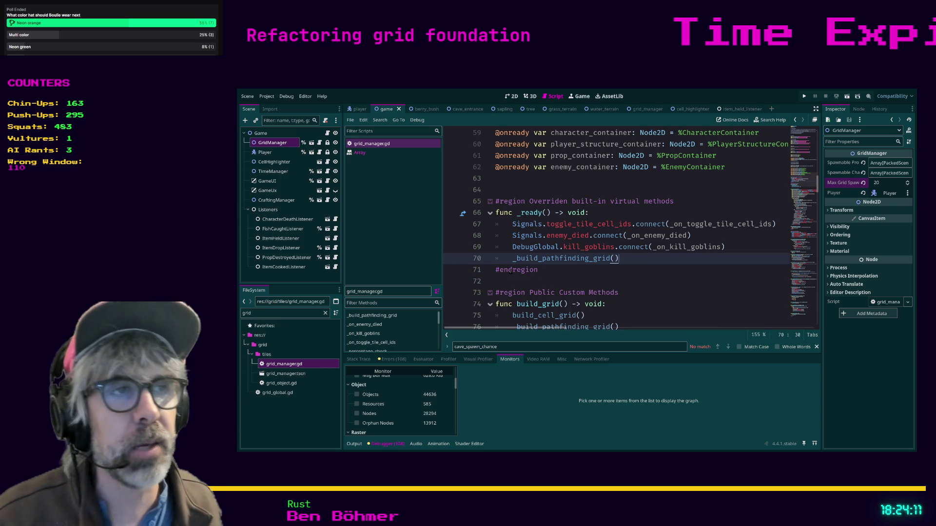
{"action": "left_click", "coordinate": [513, 281]}
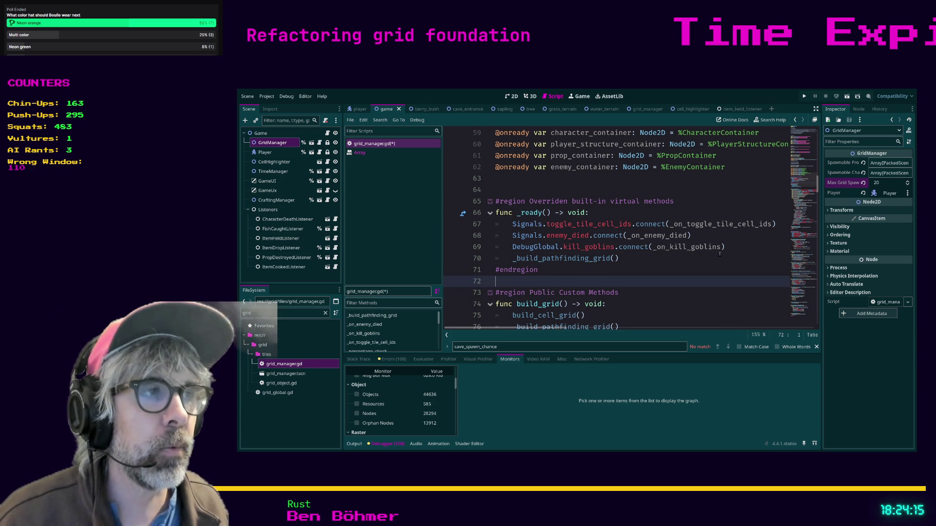
{"action": "key", "text": "ctrl+s"}
- Review the script, then close the search bar for cave_spawn_chance
{"action": "scroll", "coordinate": [683, 258], "scroll_direction": "down", "scroll_amount": 6}
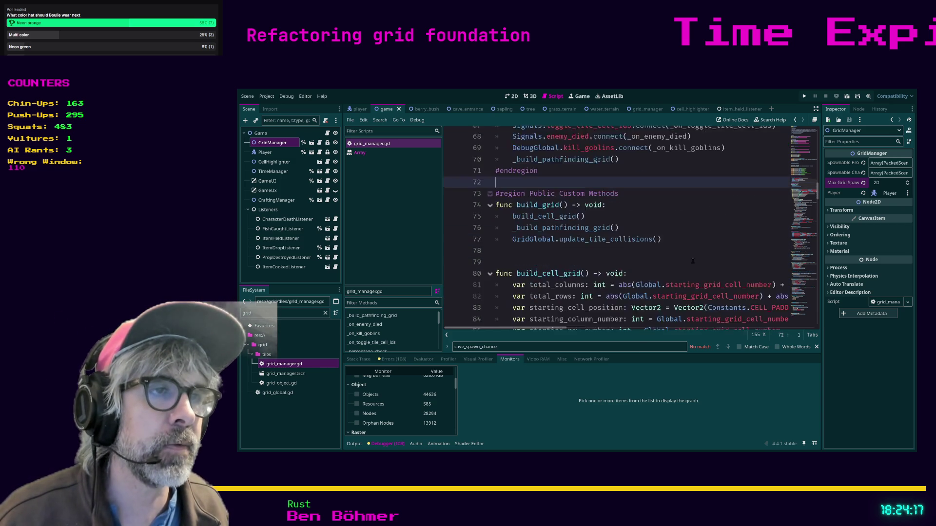
{"action": "scroll", "coordinate": [661, 252], "scroll_direction": "down", "scroll_amount": 5}
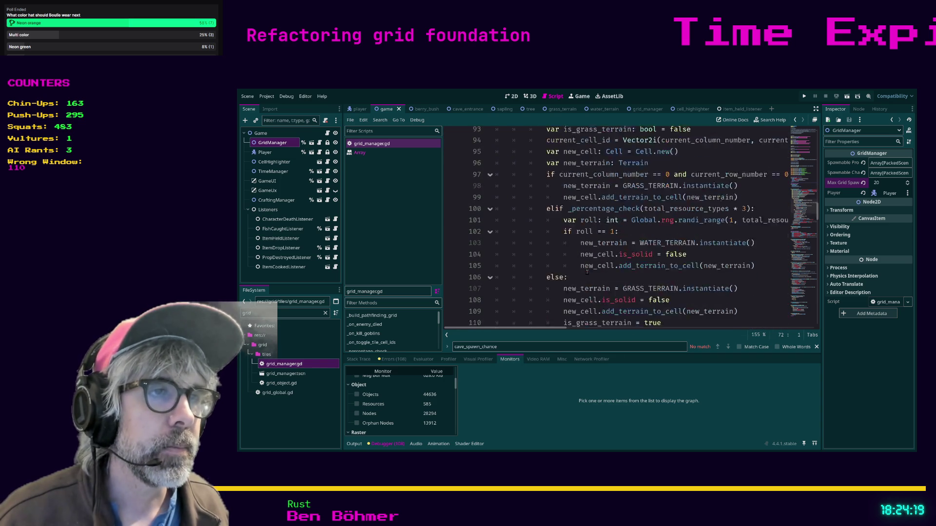
{"action": "scroll", "coordinate": [589, 272], "scroll_direction": "down", "scroll_amount": 14}
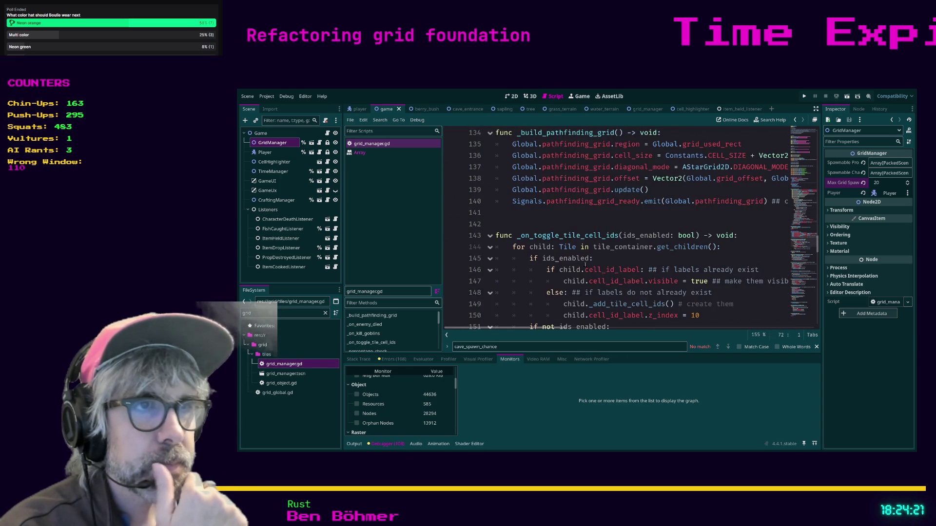
{"action": "scroll", "coordinate": [586, 265], "scroll_direction": "down", "scroll_amount": 2}
{"action": "scroll", "coordinate": [586, 264], "scroll_direction": "up", "scroll_amount": 7}
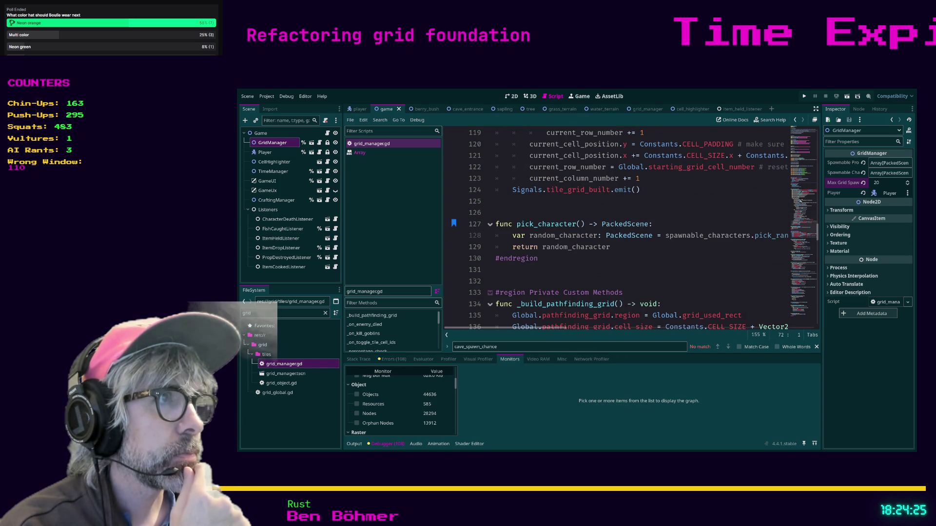
{"action": "scroll", "coordinate": [801, 230], "scroll_direction": "up", "scroll_amount": 11}
{"action": "scroll", "coordinate": [801, 230], "scroll_direction": "up", "scroll_amount": 13}
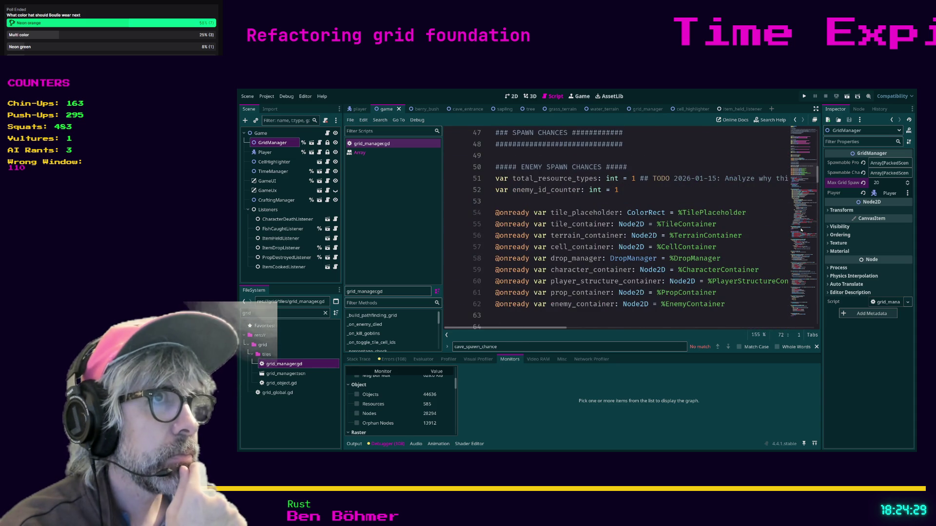
{"action": "scroll", "coordinate": [802, 230], "scroll_direction": "up", "scroll_amount": 7}
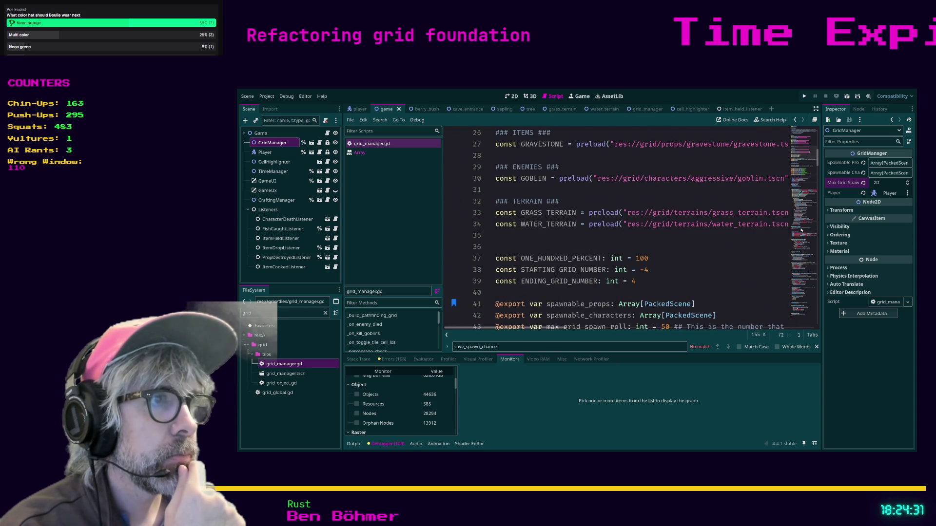
{"action": "left_click", "coordinate": [816, 347]}
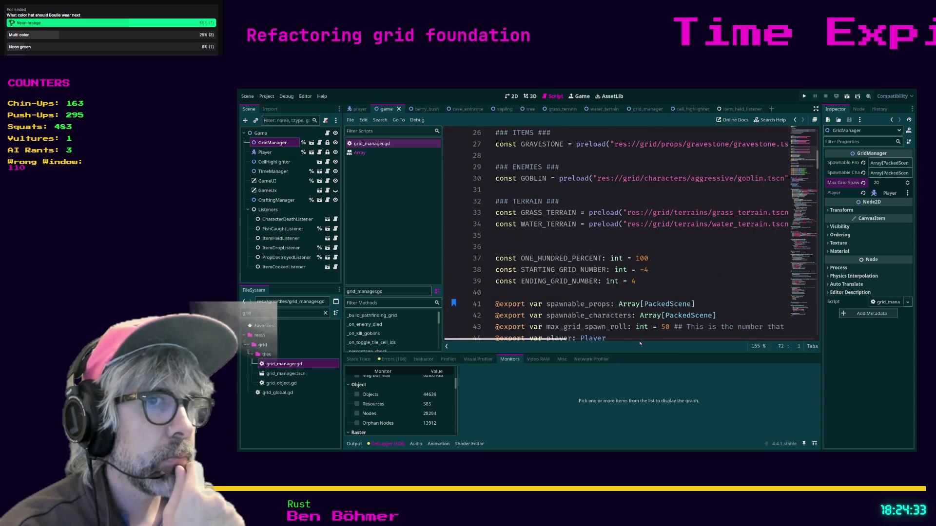
- Show the 108 errors and warnings, check the integer-division and total_weight warnings, then return to grid_manager.gd
{"action": "left_click", "coordinate": [366, 362]}
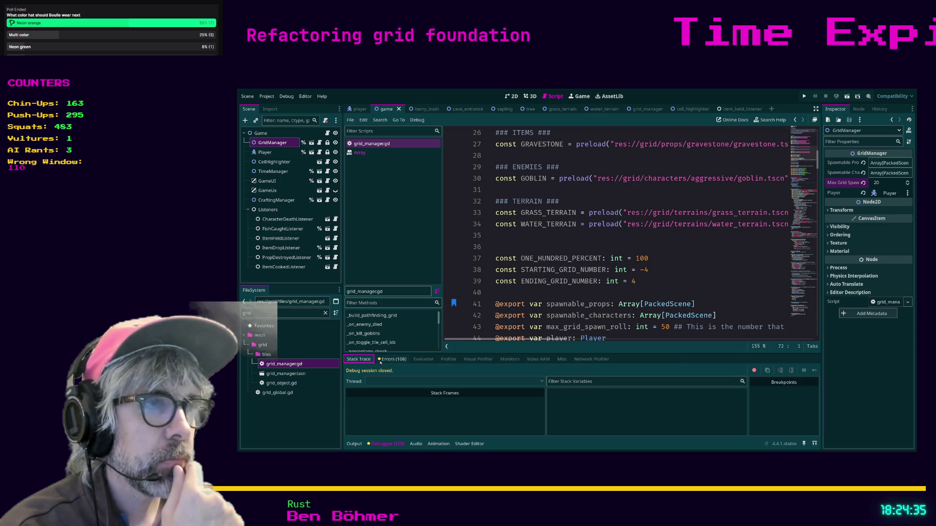
{"action": "left_click", "coordinate": [403, 361]}
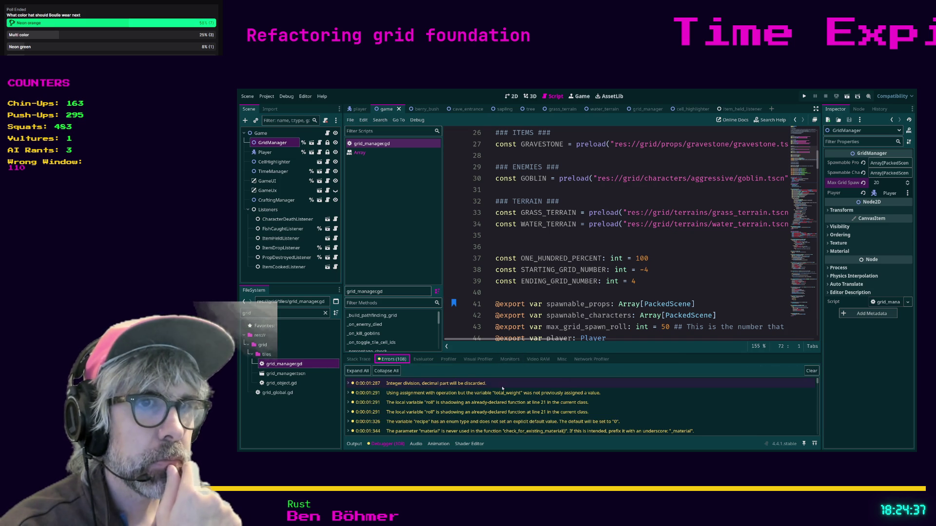
{"action": "left_click", "coordinate": [475, 385]}
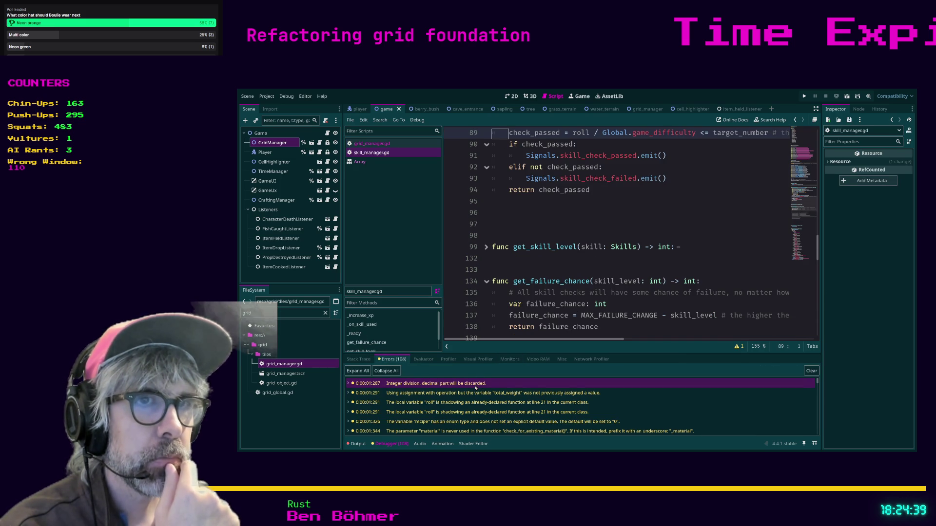
{"action": "left_click", "coordinate": [458, 395]}
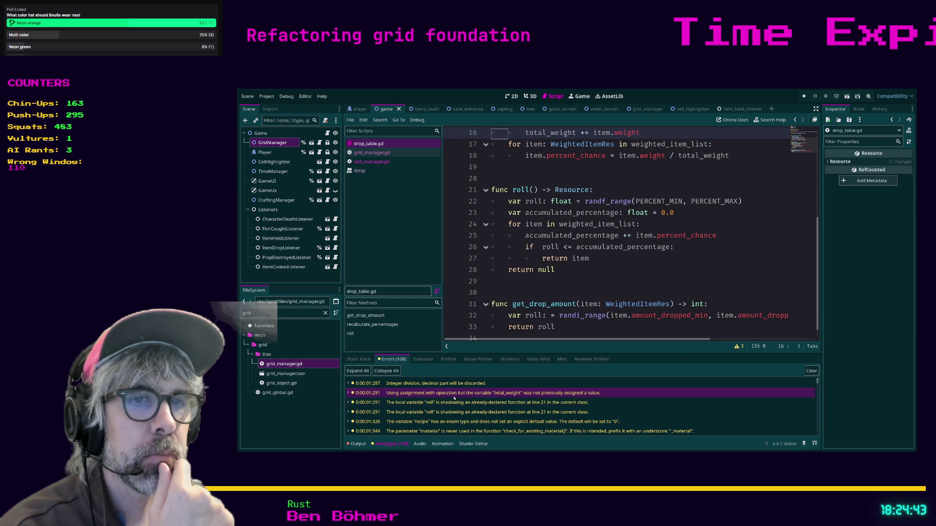
{"action": "key", "text": "alt+Left"}
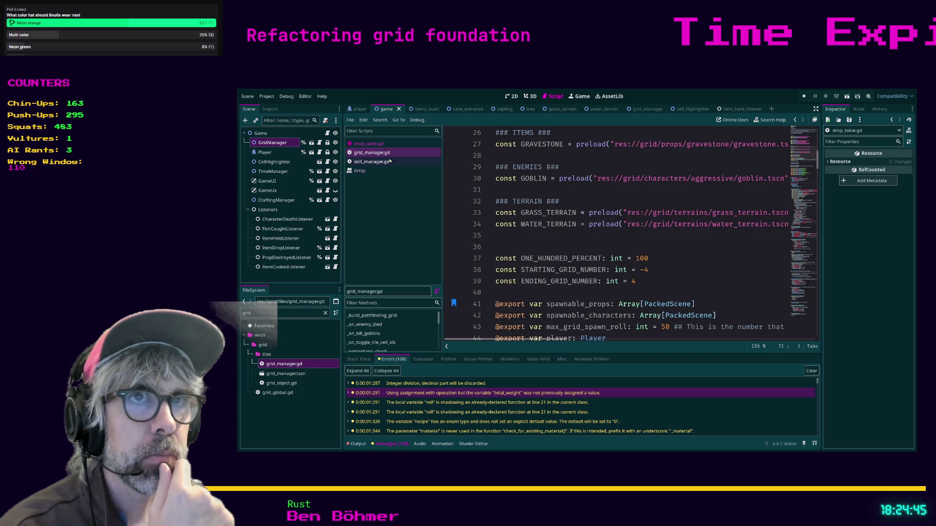
{"action": "left_click", "coordinate": [539, 238]}
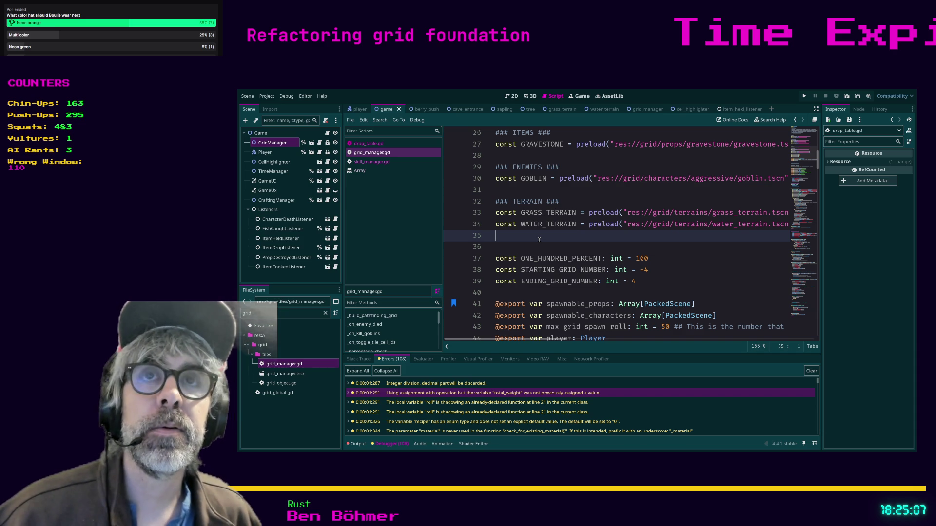
- Run the project with F5, then craft a Camp Fire and place it above the player
{"action": "scroll", "coordinate": [607, 266], "scroll_direction": "down", "scroll_amount": 2}
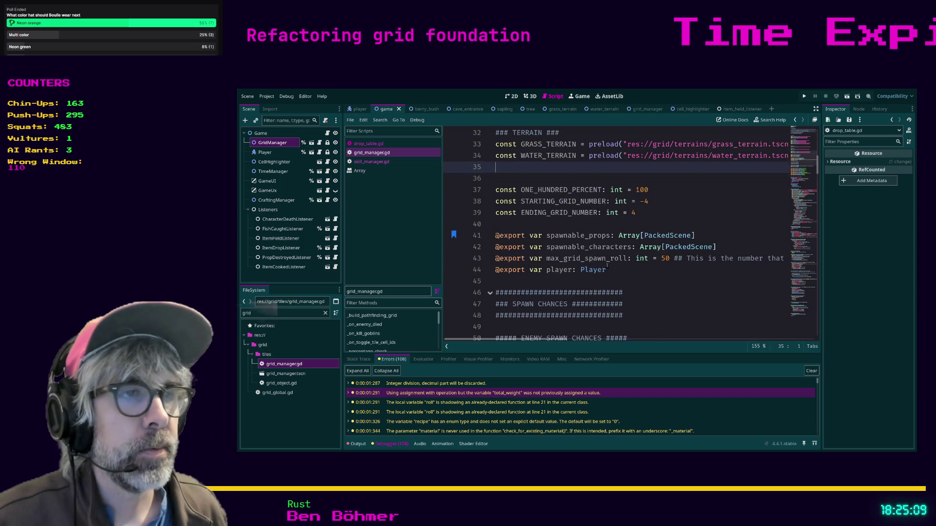
{"action": "scroll", "coordinate": [607, 266], "scroll_direction": "down", "scroll_amount": 1}
{"action": "left_click", "coordinate": [678, 271]}
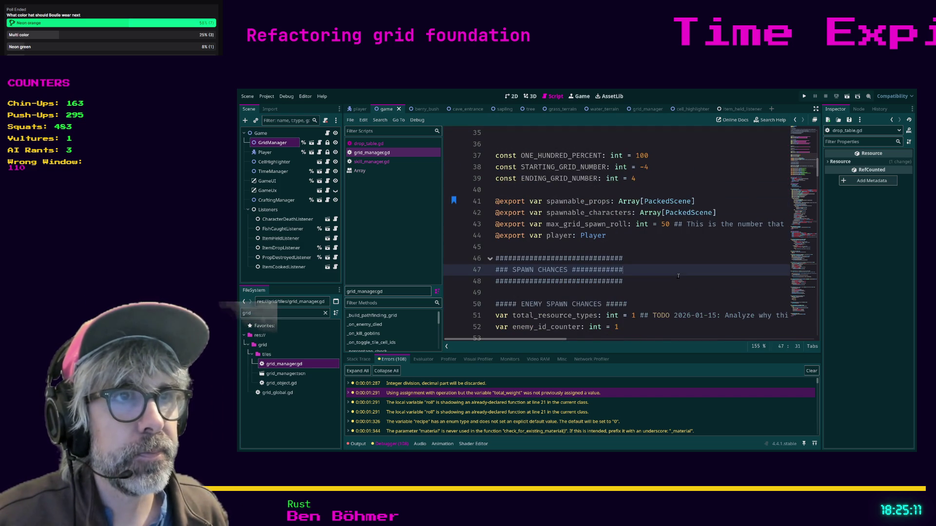
{"action": "scroll", "coordinate": [677, 276], "scroll_direction": "down", "scroll_amount": 4}
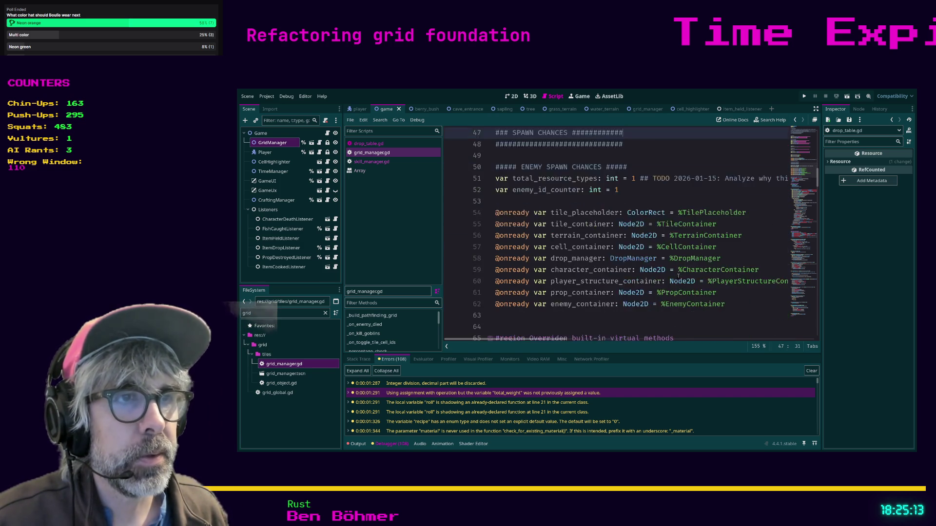
{"action": "scroll", "coordinate": [678, 276], "scroll_direction": "down", "scroll_amount": 1}
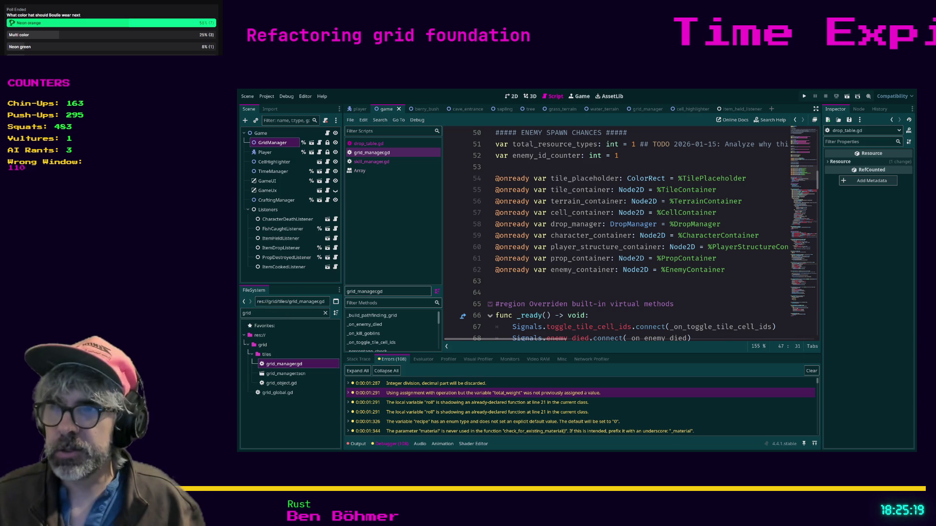
{"action": "left_click", "coordinate": [613, 281]}
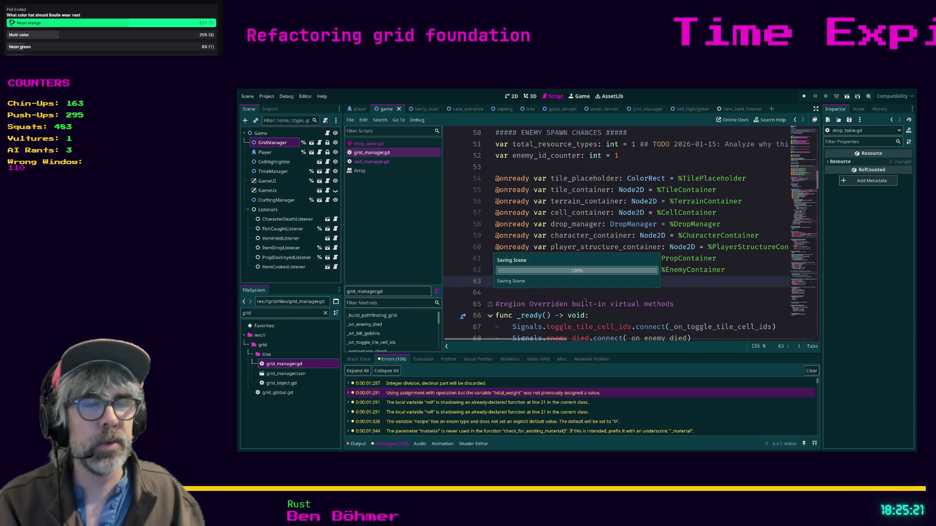
{"action": "key", "text": "F5"}
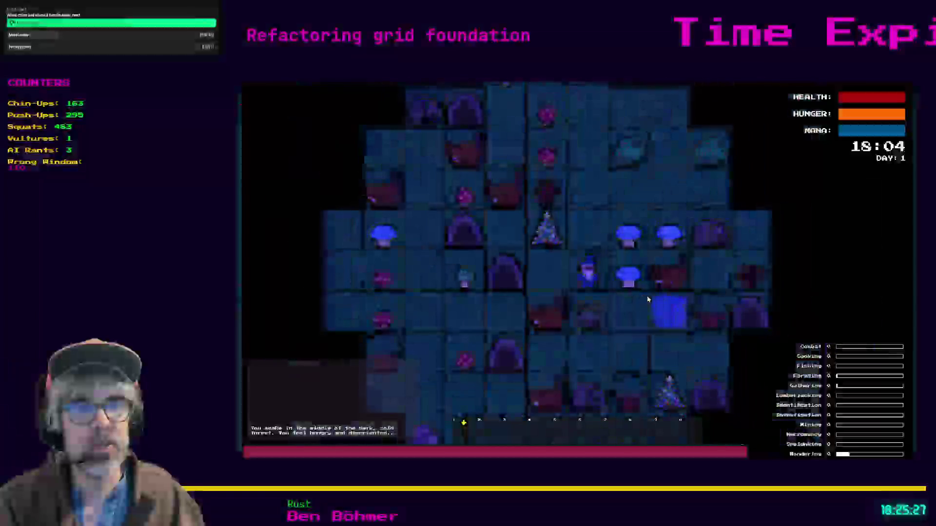
{"action": "left_click", "coordinate": [609, 217]}
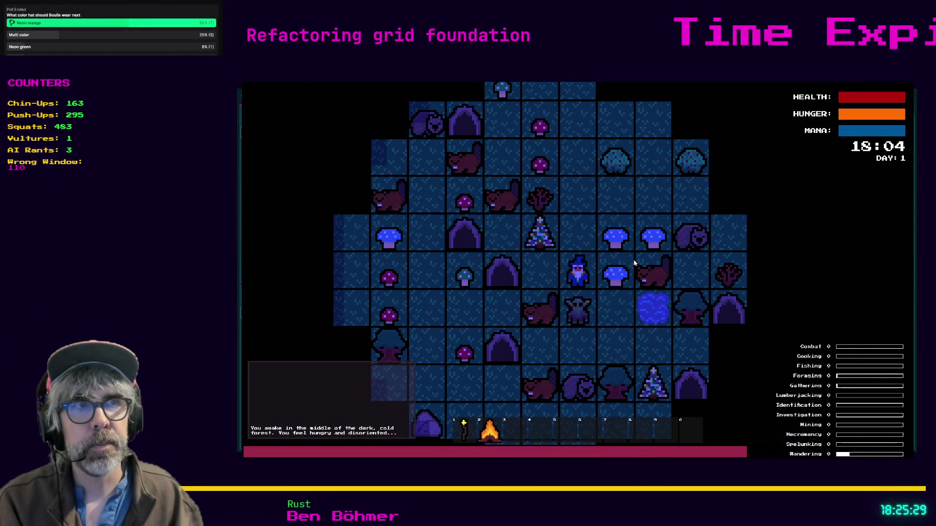
{"action": "key", "text": "Up"}
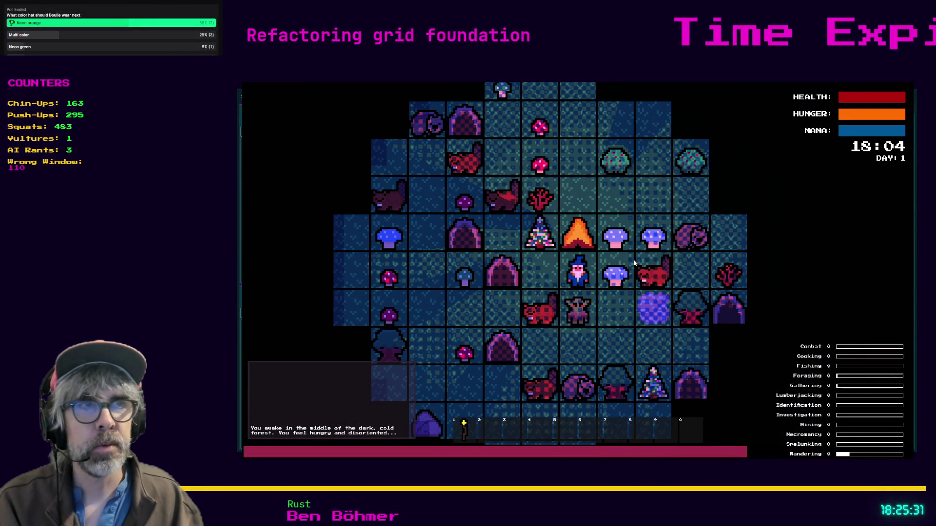
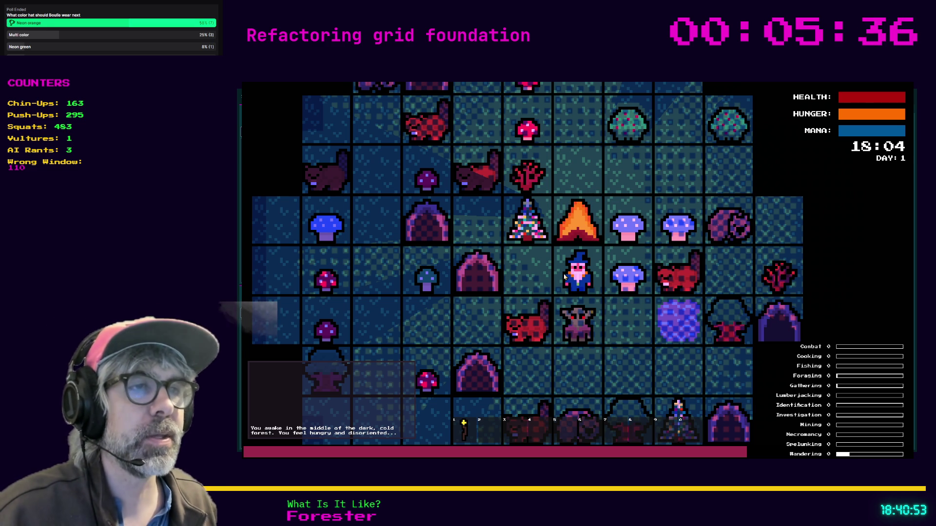
- Stop the running game and put the cursor on empty line 64 of grid_manager.gd
{"action": "key", "text": "F8"}
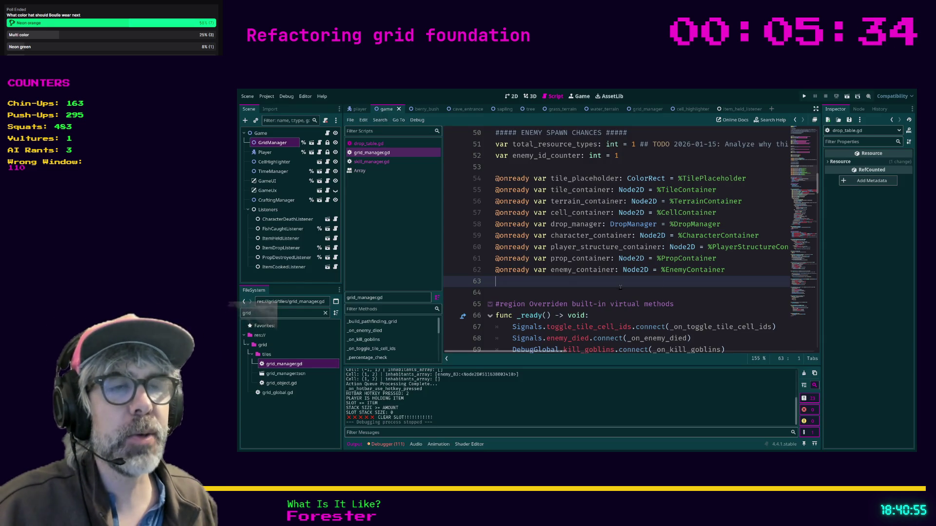
{"action": "left_click", "coordinate": [620, 288]}
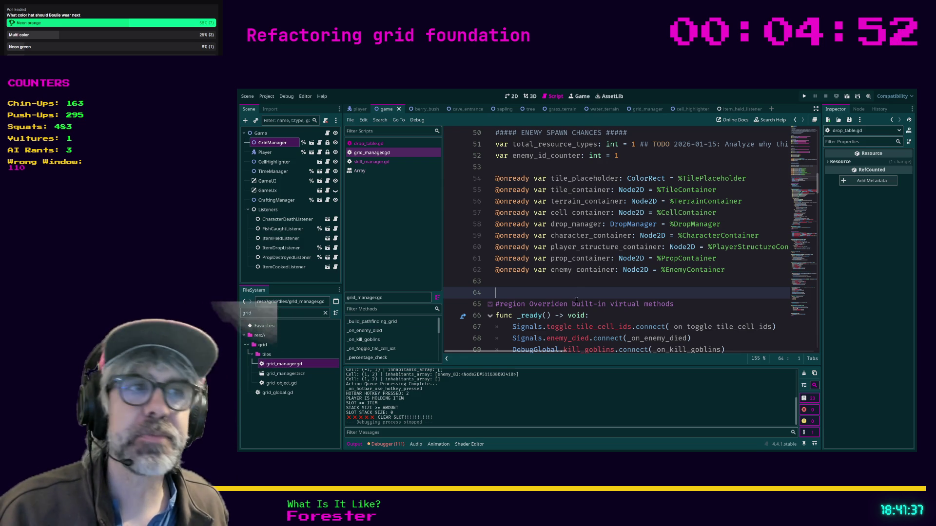
- Run the project and zoom out over the forest grid with wizard, goblins and resources
{"action": "key", "text": "F5"}
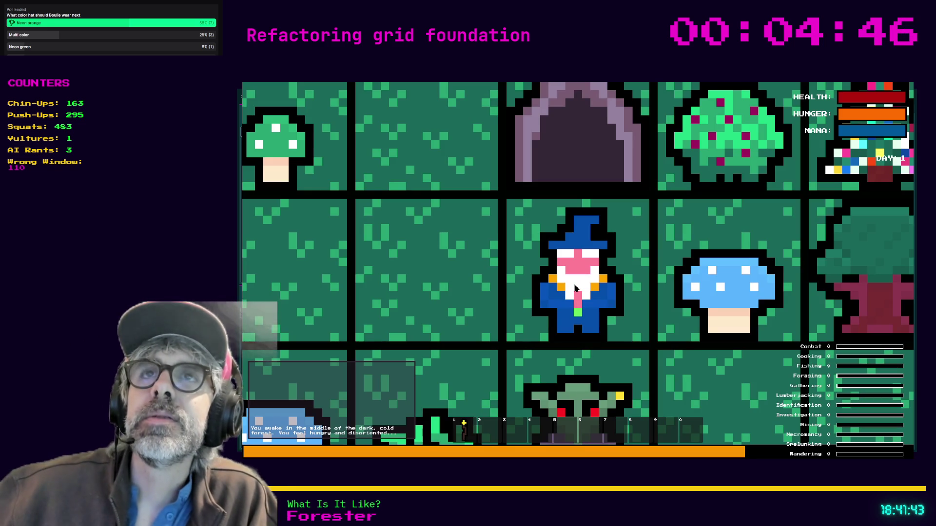
{"action": "scroll", "coordinate": [576, 289], "scroll_direction": "down", "scroll_amount": 3}
{"action": "scroll", "coordinate": [575, 288], "scroll_direction": "down", "scroll_amount": 3}
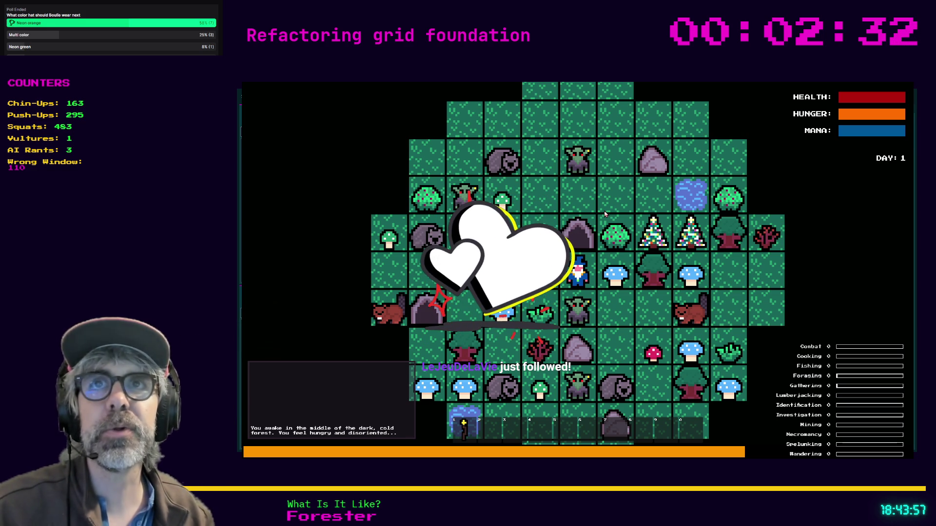
- Stop the game and insert a blank line after #endregion at line 72
{"action": "key", "text": "F8"}
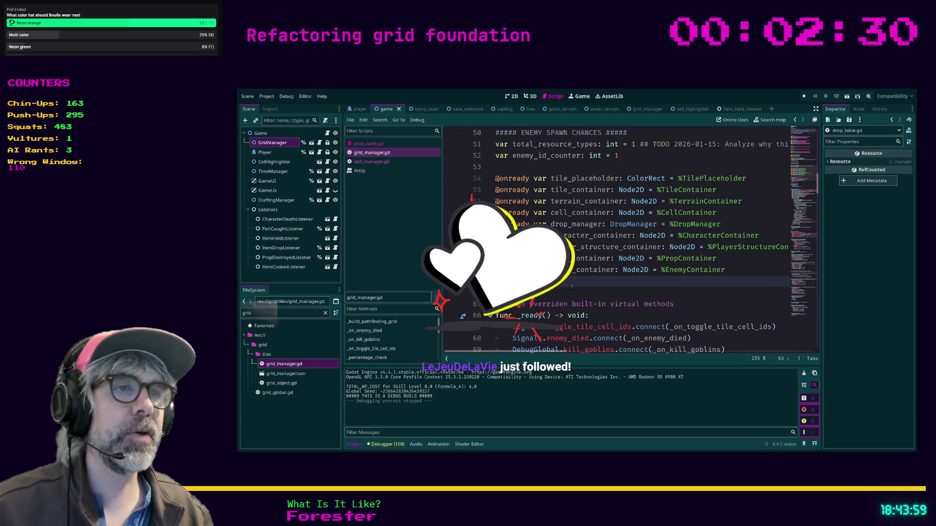
{"action": "scroll", "coordinate": [569, 288], "scroll_direction": "down", "scroll_amount": 1}
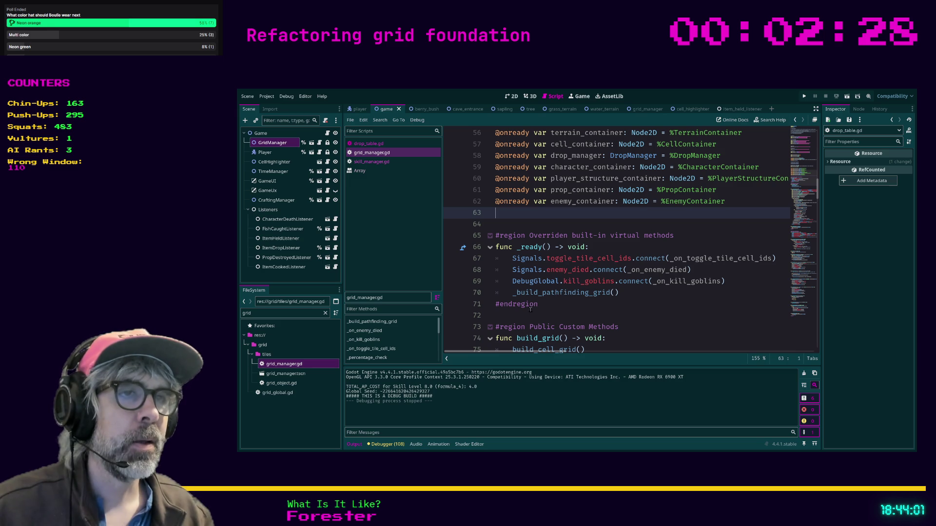
{"action": "left_click", "coordinate": [514, 318]}
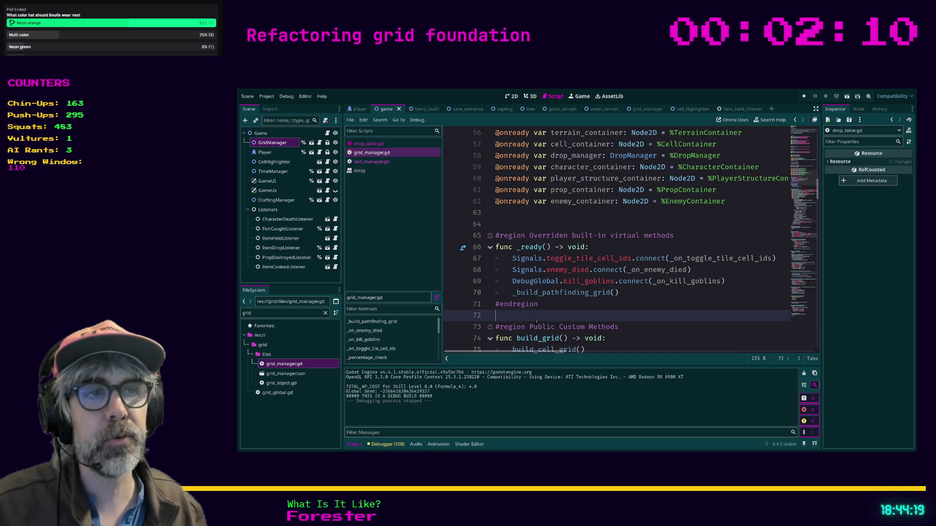
{"action": "key", "text": "Return"}
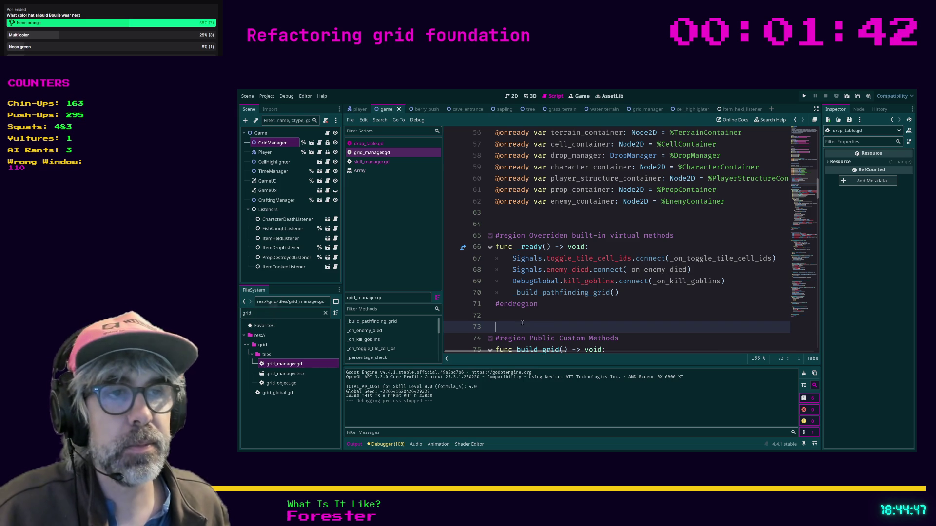
{"action": "key", "text": "Up"}
- Scroll through grid_manager.gd, checking lines 127 and 133 and the return roll line
{"action": "scroll", "coordinate": [523, 321], "scroll_direction": "down", "scroll_amount": 2}
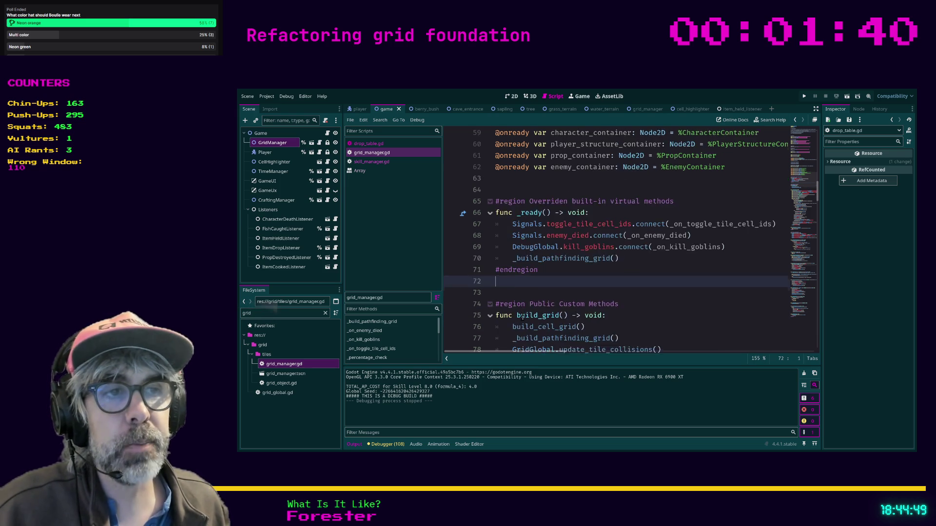
{"action": "scroll", "coordinate": [522, 320], "scroll_direction": "down", "scroll_amount": 1}
{"action": "scroll", "coordinate": [522, 317], "scroll_direction": "down", "scroll_amount": 1}
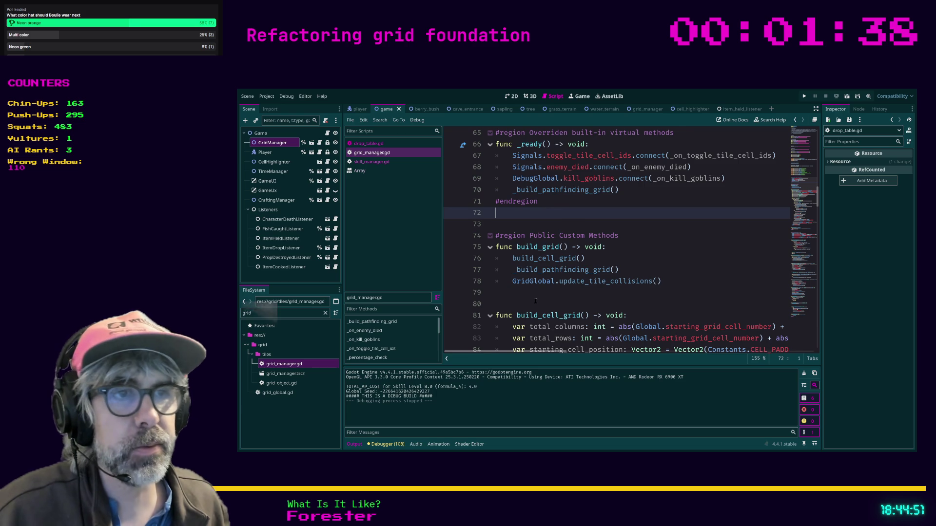
{"action": "scroll", "coordinate": [534, 298], "scroll_direction": "down", "scroll_amount": 3}
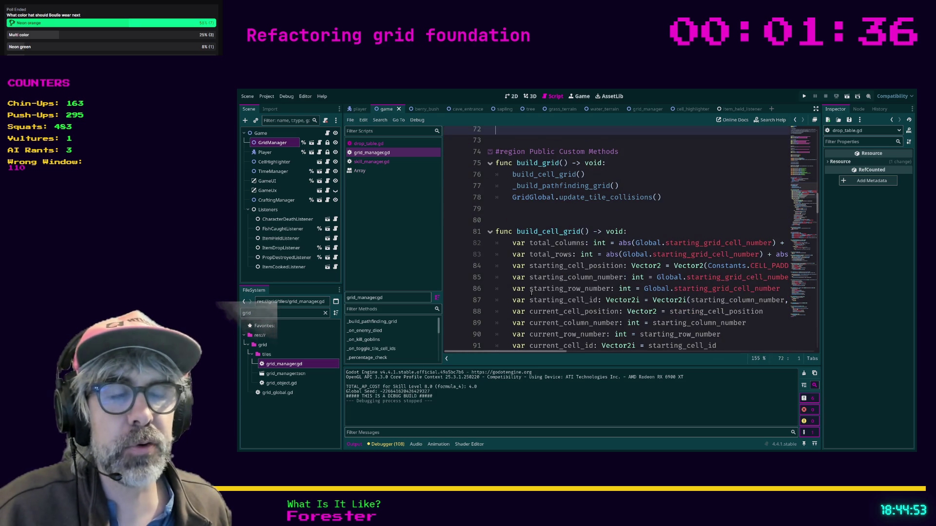
{"action": "scroll", "coordinate": [531, 293], "scroll_direction": "down", "scroll_amount": 6}
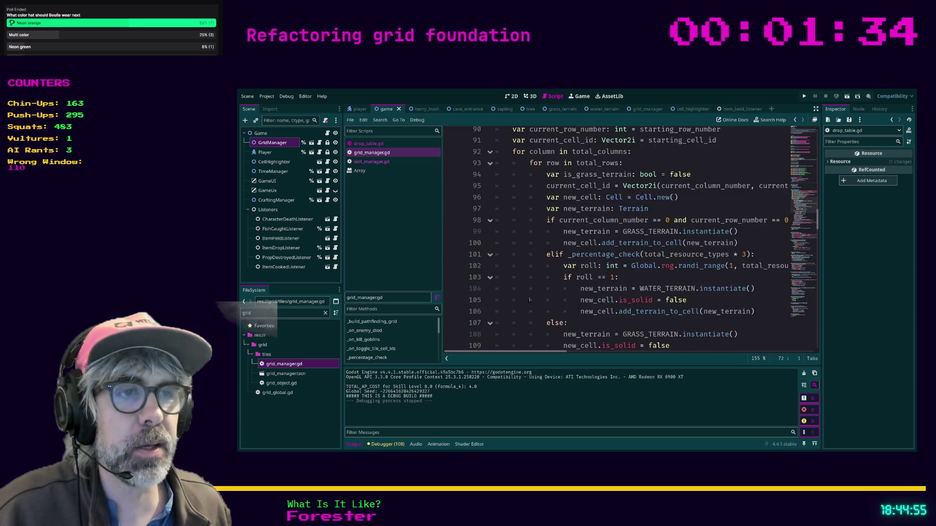
{"action": "scroll", "coordinate": [529, 299], "scroll_direction": "down", "scroll_amount": 6}
{"action": "left_click", "coordinate": [548, 341]}
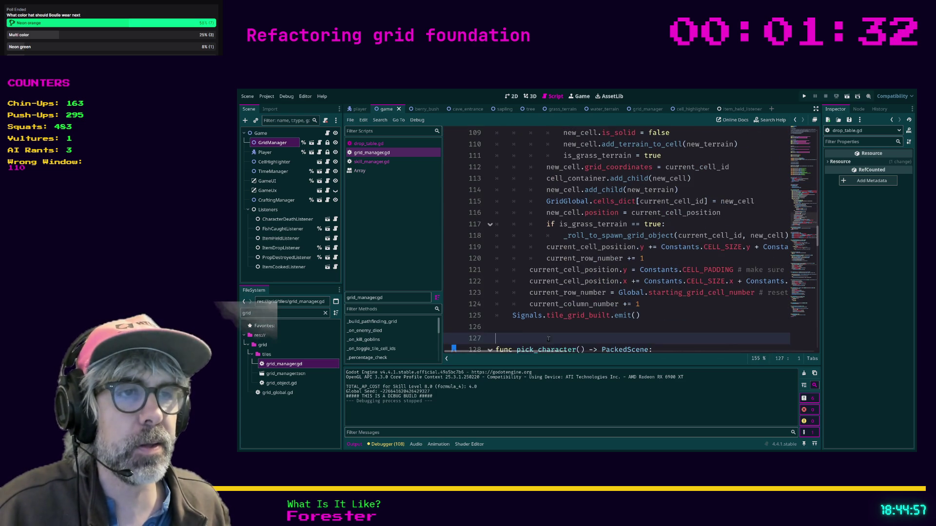
{"action": "scroll", "coordinate": [560, 326], "scroll_direction": "down", "scroll_amount": 2}
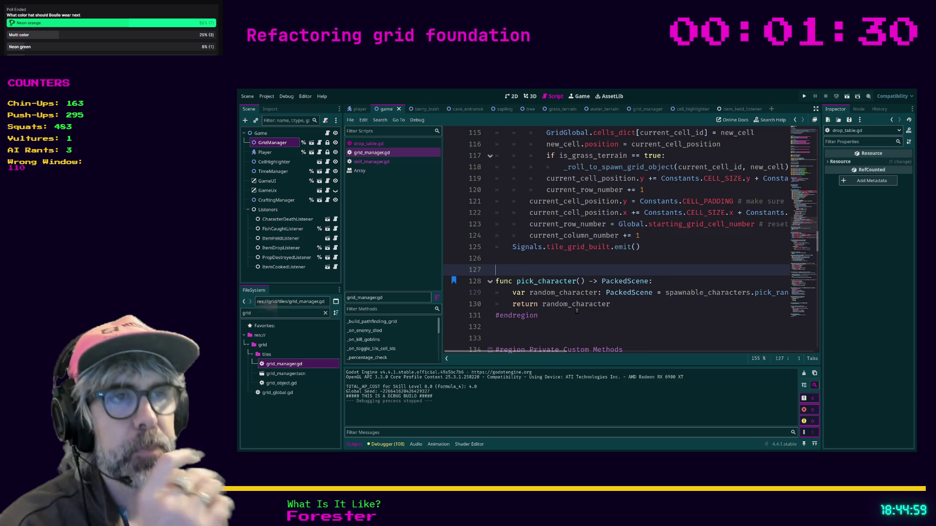
{"action": "scroll", "coordinate": [575, 312], "scroll_direction": "down", "scroll_amount": 1}
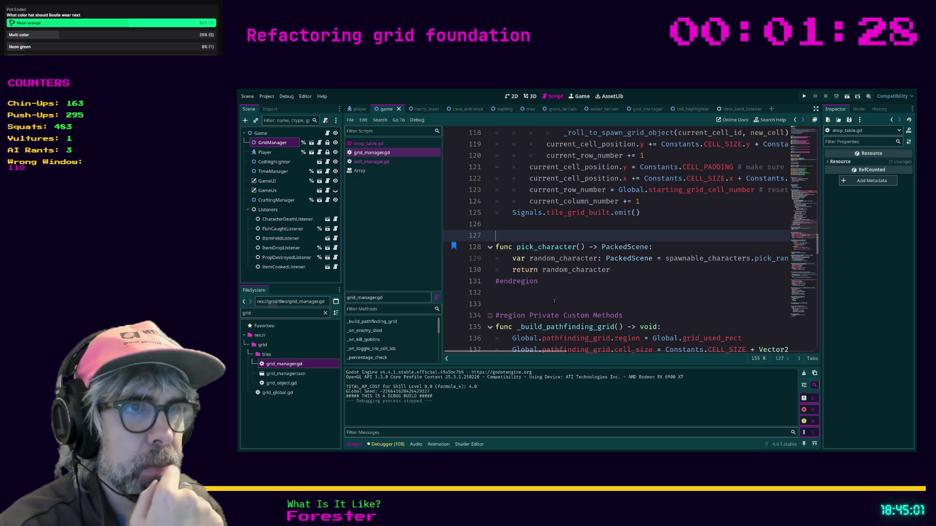
{"action": "left_click", "coordinate": [554, 302]}
{"action": "scroll", "coordinate": [555, 302], "scroll_direction": "up", "scroll_amount": 17}
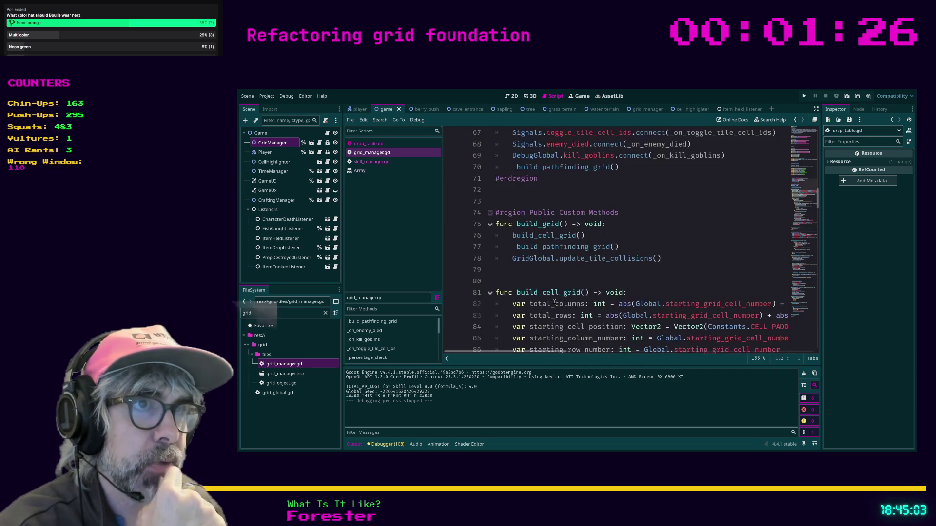
{"action": "scroll", "coordinate": [532, 277], "scroll_direction": "up", "scroll_amount": 2}
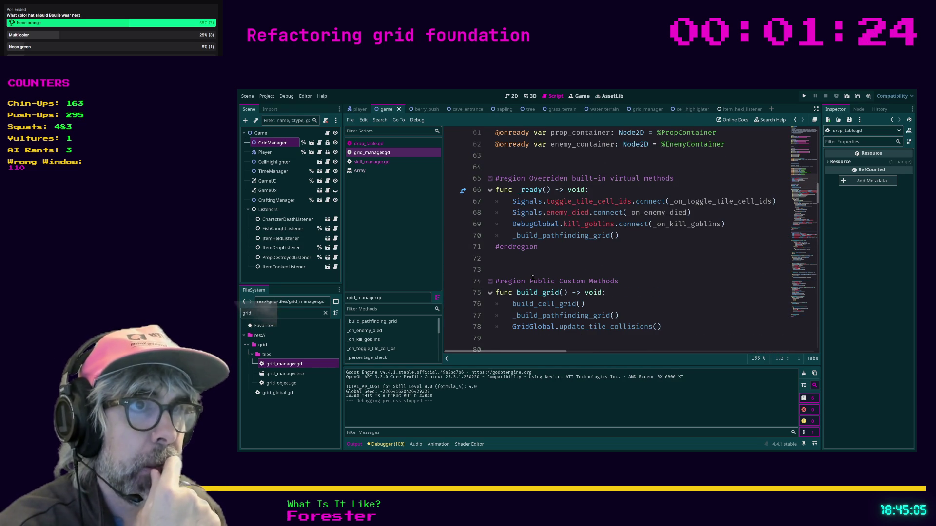
{"action": "scroll", "coordinate": [607, 271], "scroll_direction": "up", "scroll_amount": 3}
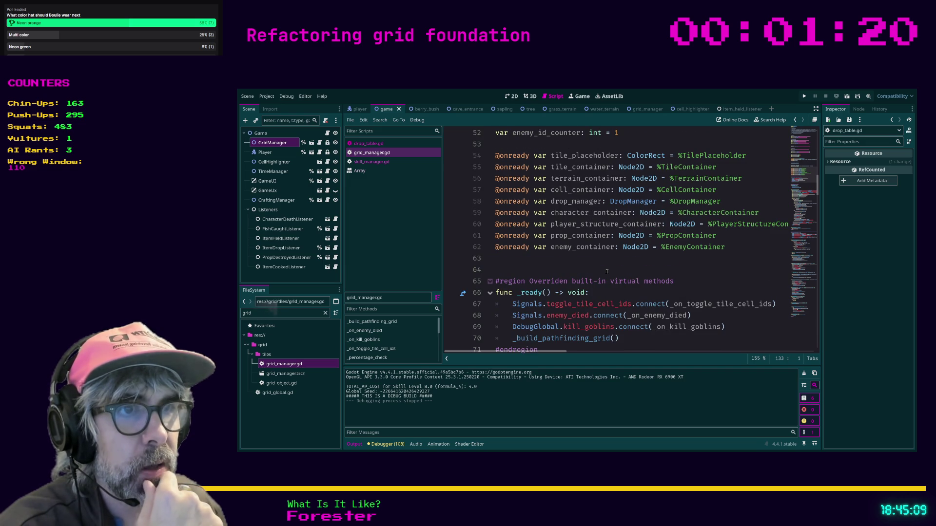
{"action": "scroll", "coordinate": [607, 272], "scroll_direction": "down", "scroll_amount": 10}
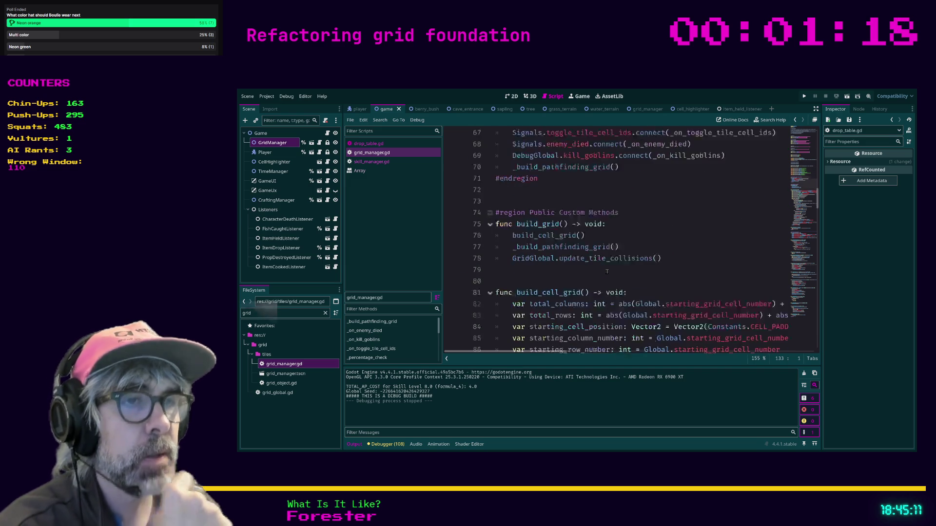
{"action": "scroll", "coordinate": [606, 272], "scroll_direction": "down", "scroll_amount": 13}
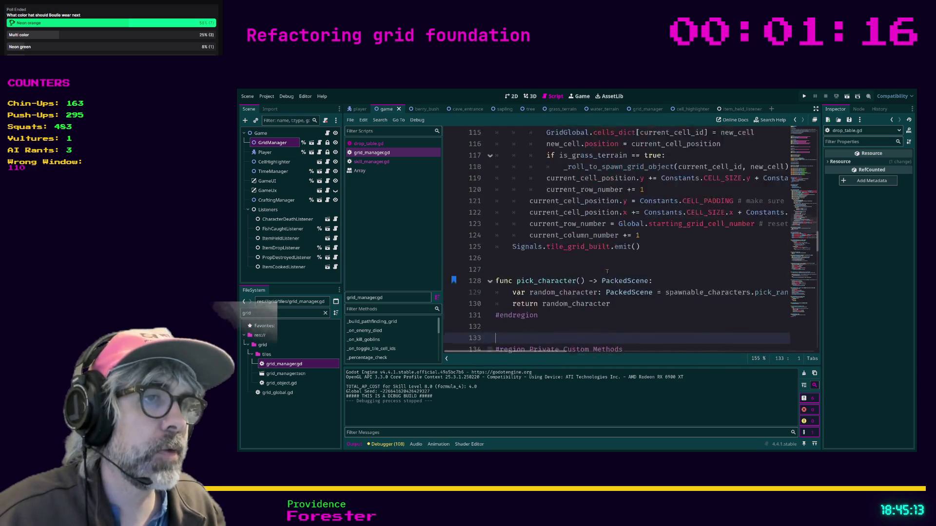
{"action": "scroll", "coordinate": [566, 255], "scroll_direction": "down", "scroll_amount": 1}
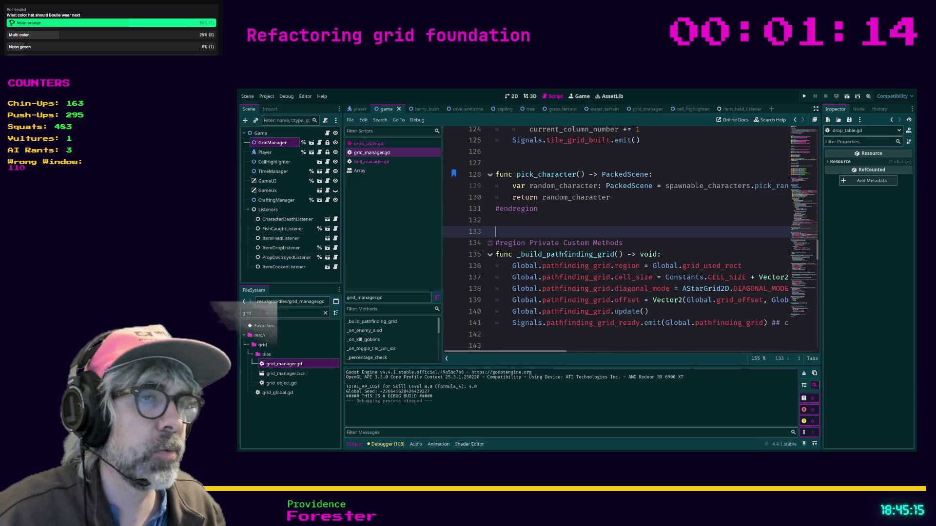
{"action": "scroll", "coordinate": [566, 255], "scroll_direction": "down", "scroll_amount": 3}
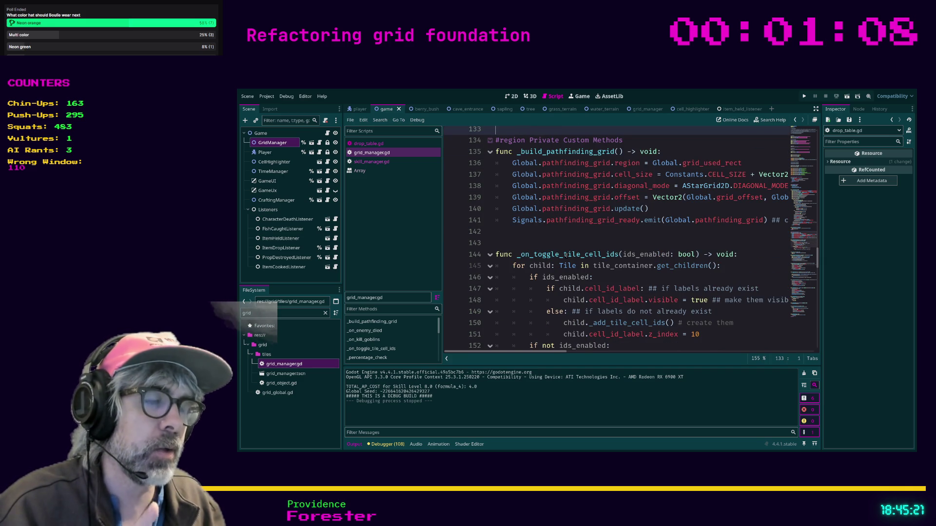
{"action": "scroll", "coordinate": [566, 255], "scroll_direction": "down", "scroll_amount": 4}
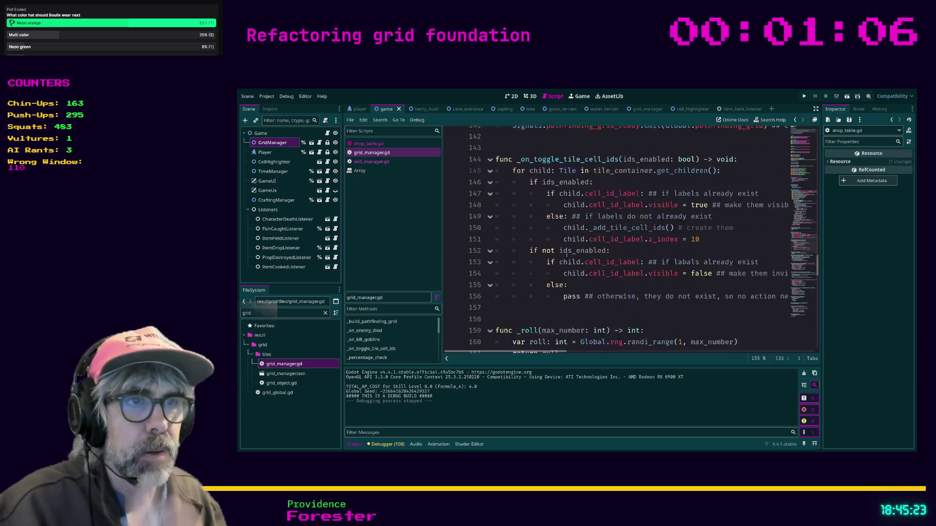
{"action": "left_click", "coordinate": [583, 332]}
{"action": "key", "text": "Up"}
{"action": "key", "text": "Up"}
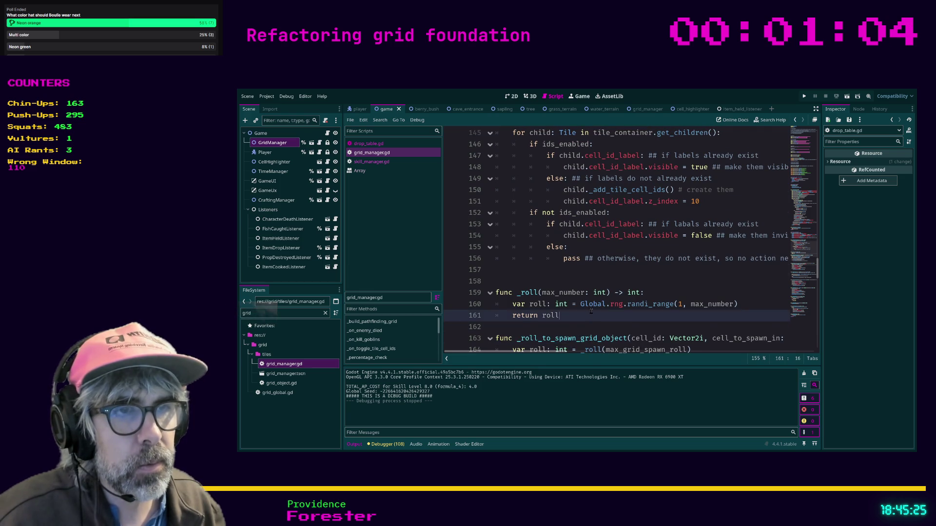
- Comment out the enemy-or-passive branch on lines 188–191 of _spawn_character and run the game
{"action": "scroll", "coordinate": [584, 304], "scroll_direction": "down", "scroll_amount": 5}
{"action": "left_click", "coordinate": [551, 269]}
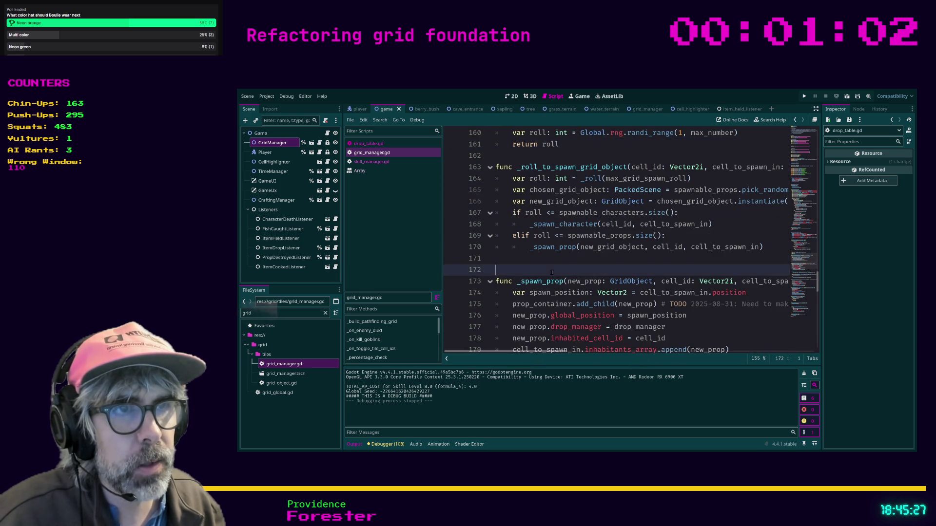
{"action": "scroll", "coordinate": [552, 271], "scroll_direction": "down", "scroll_amount": 4}
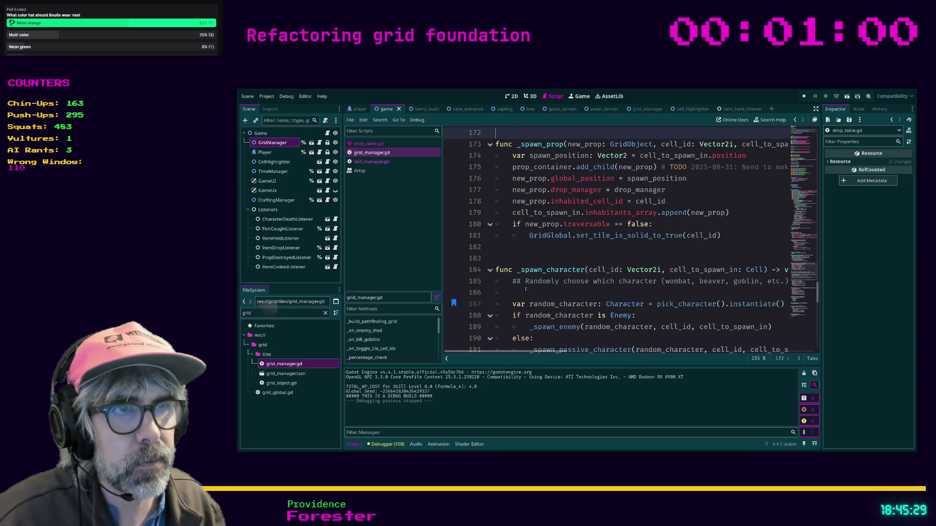
{"action": "scroll", "coordinate": [526, 290], "scroll_direction": "down", "scroll_amount": 3}
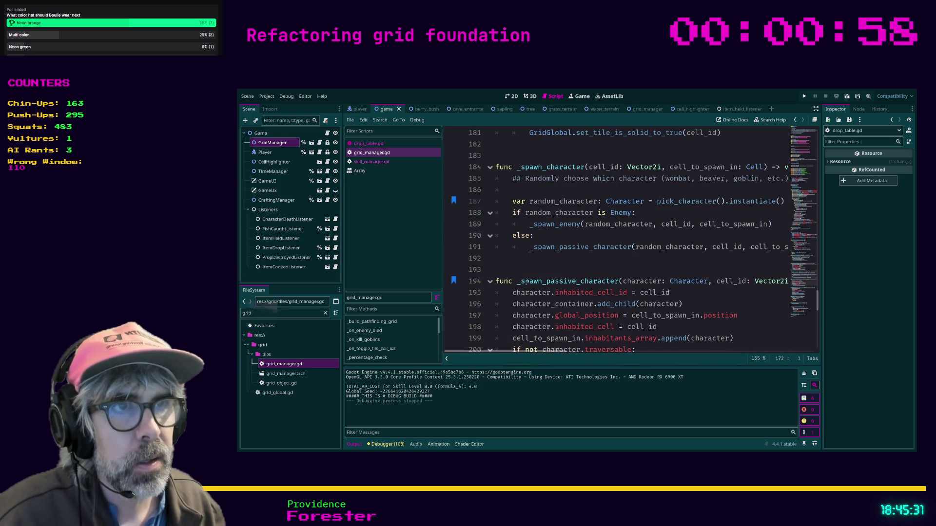
{"action": "left_click_drag", "start_coordinate": [548, 260], "coordinate": [485, 218]}
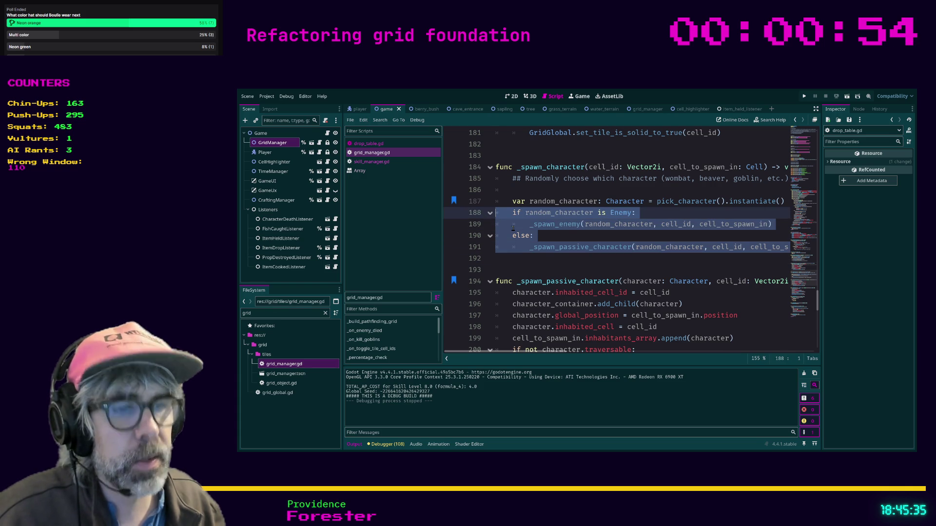
{"action": "key", "text": "ctrl+k"}
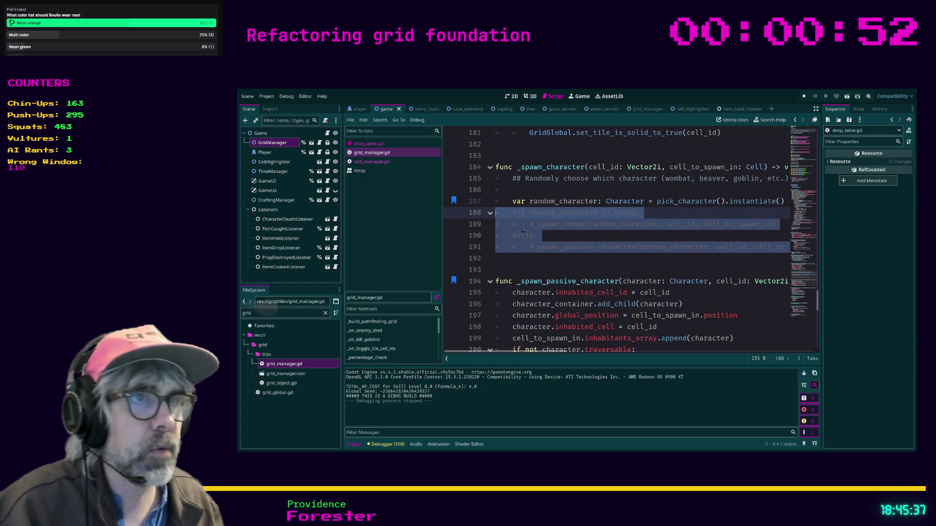
{"action": "key", "text": "F5"}
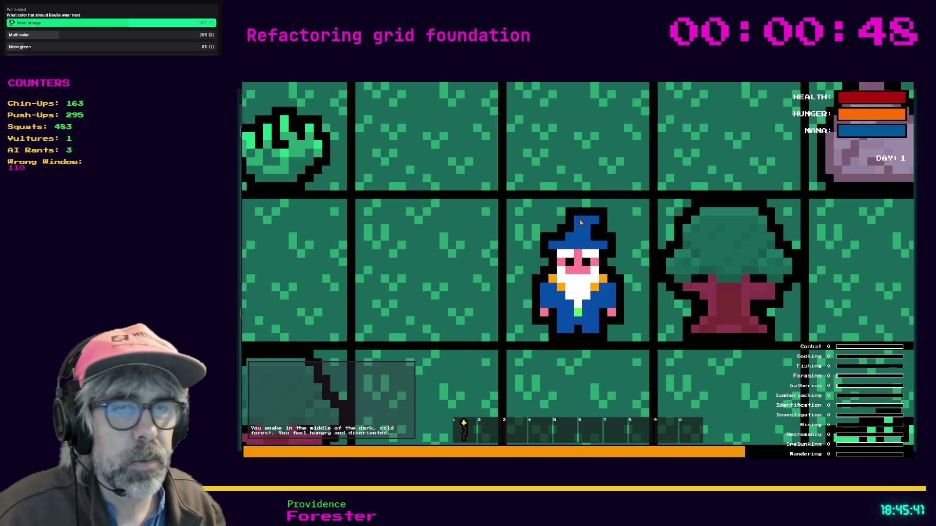
- Zoom out over the spawned forest map, stop the game, and reselect commented lines 188–191
{"action": "scroll", "coordinate": [664, 225], "scroll_direction": "down", "scroll_amount": 2}
{"action": "scroll", "coordinate": [664, 225], "scroll_direction": "down", "scroll_amount": 2}
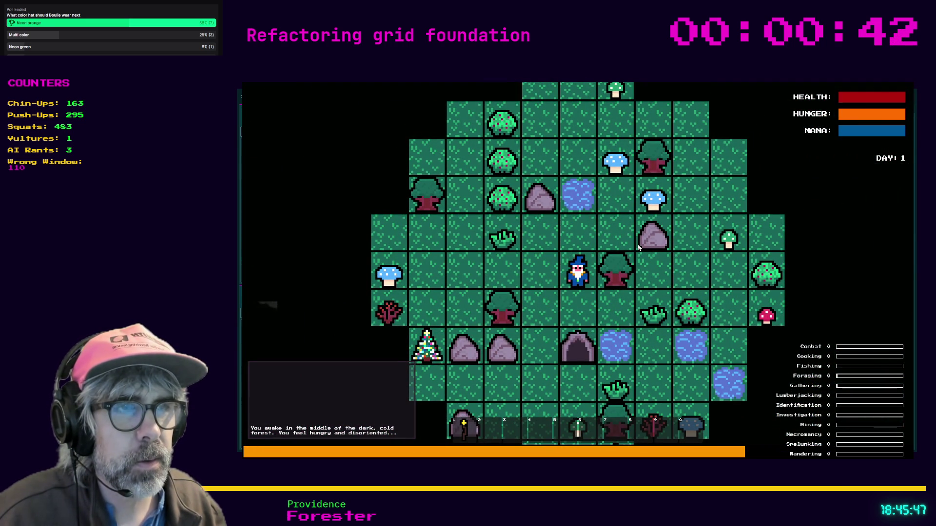
{"action": "key", "text": "F8"}
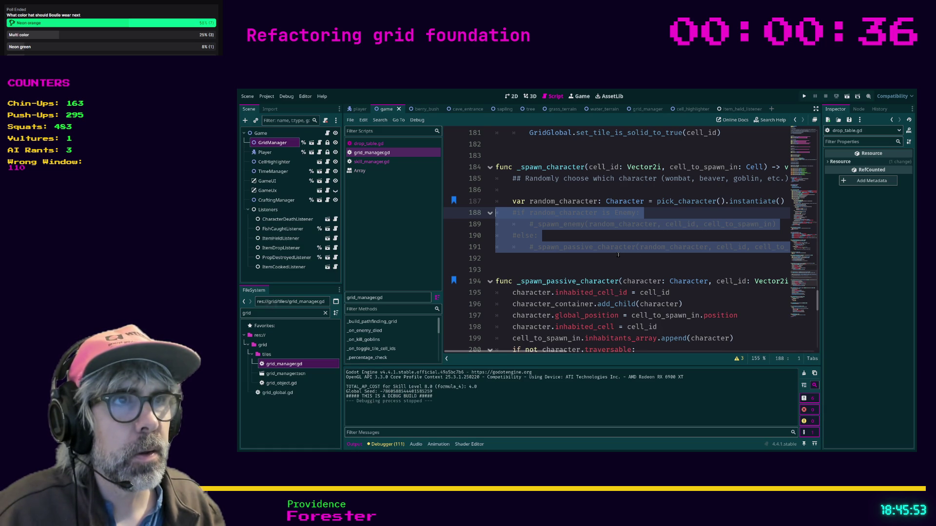
{"action": "left_click", "coordinate": [594, 260]}
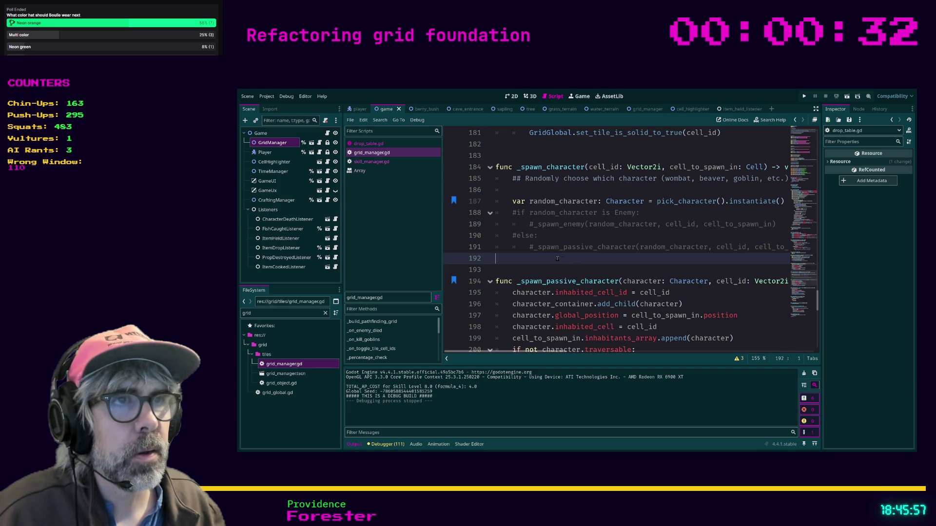
{"action": "left_click_drag", "start_coordinate": [563, 259], "coordinate": [480, 215]}
- Uncomment lines 188–191, find roll_to_sp, and comment out lines 167–170 of _roll_to_spawn_grid_object
{"action": "key", "text": "ctrl+k"}
{"action": "key", "text": "ctrl+f"}
{"action": "type", "text": "ro"}
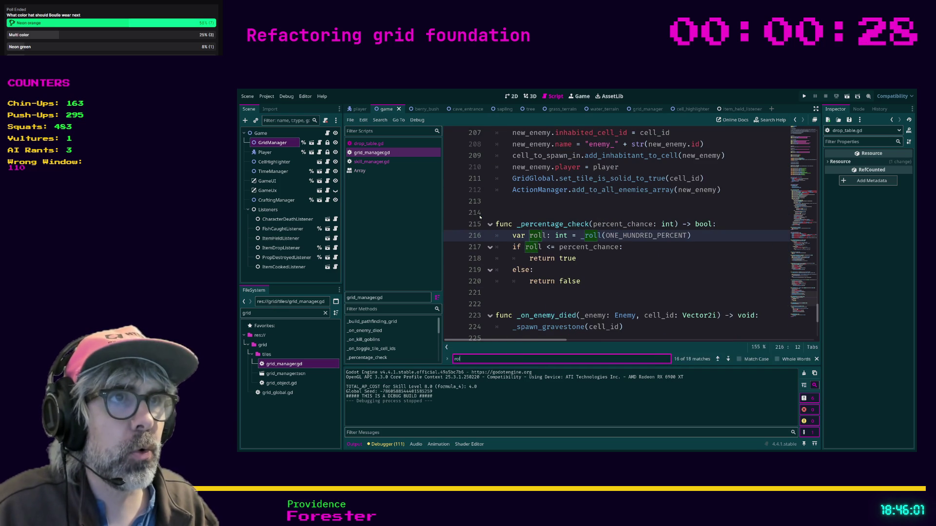
{"action": "type", "text": "ll_to_spawn"}
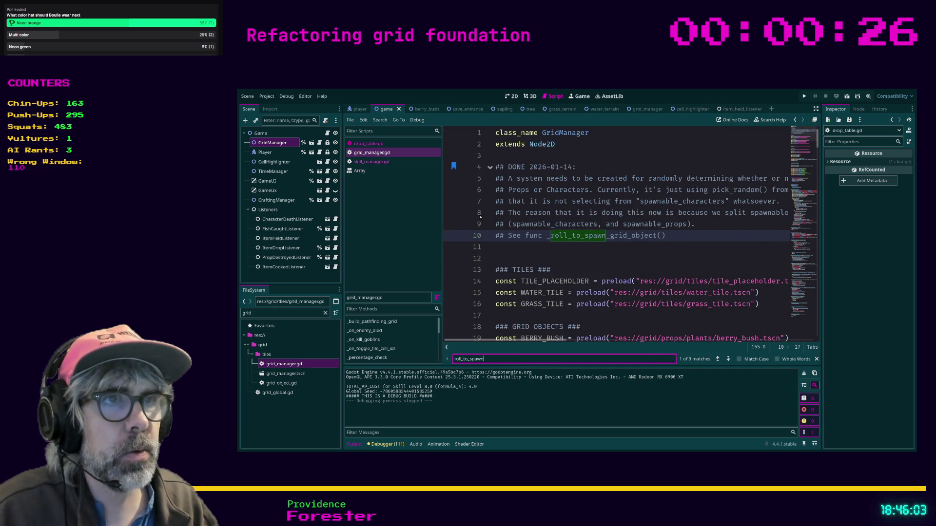
{"action": "key", "text": "Return"}
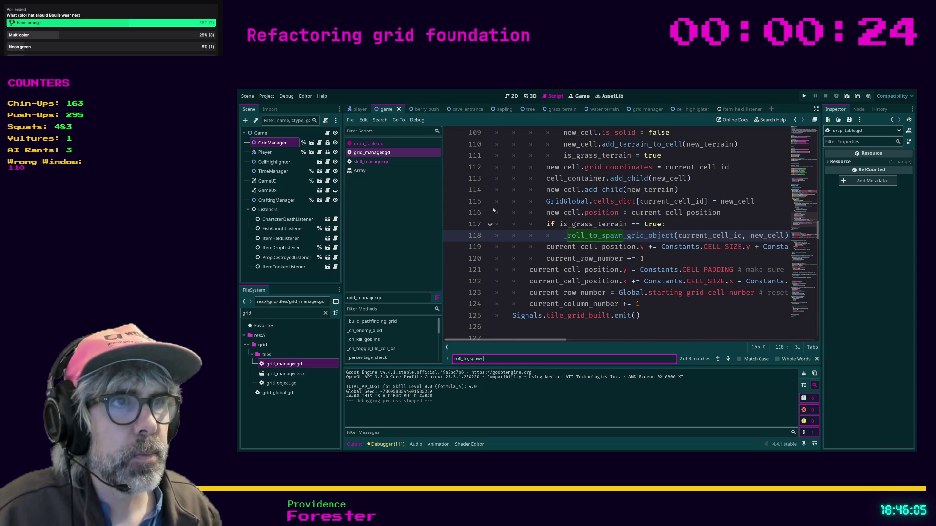
{"action": "left_click", "coordinate": [624, 236], "text": "ctrl"}
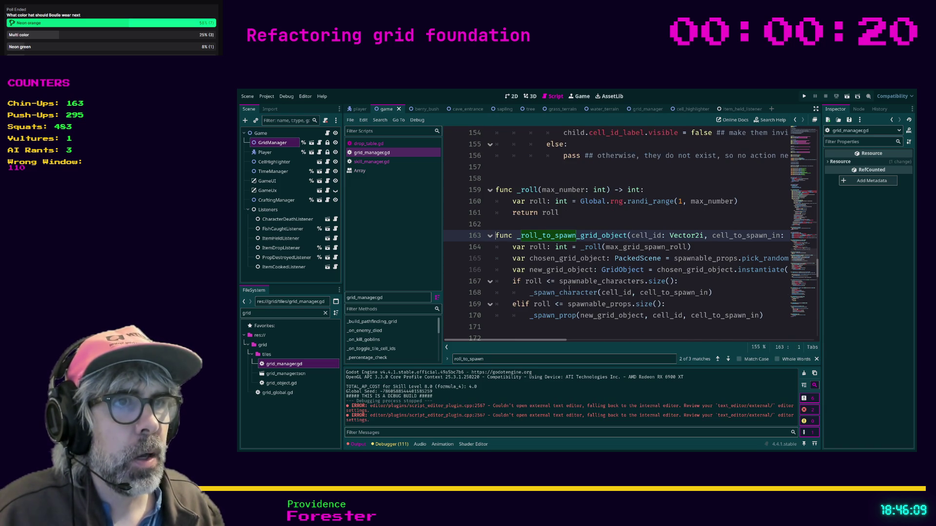
{"action": "mouse_move", "coordinate": [770, 323]}
{"action": "left_mouse_down"}
{"action": "mouse_move", "coordinate": [609, 317]}
{"action": "mouse_move", "coordinate": [486, 290]}
{"action": "left_mouse_up"}
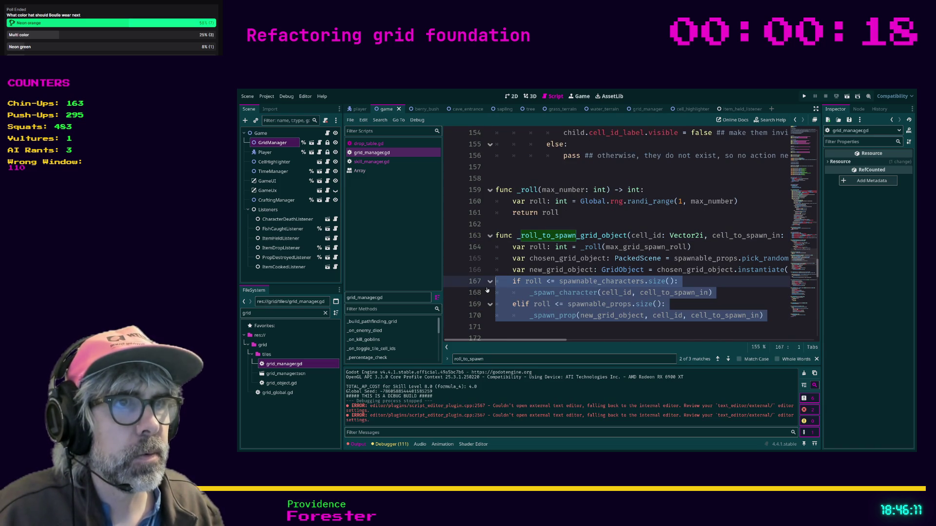
{"action": "key", "text": "ctrl+k"}
- Save and run the game, then walk the wizard one tile north on the bare grass grid
{"action": "key", "text": "ctrl+s"}
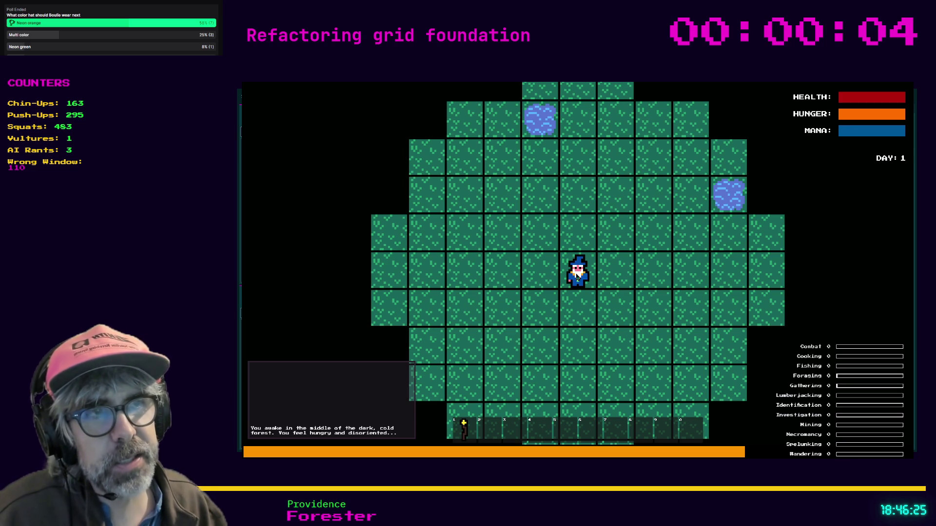
{"action": "key", "text": "Up"}
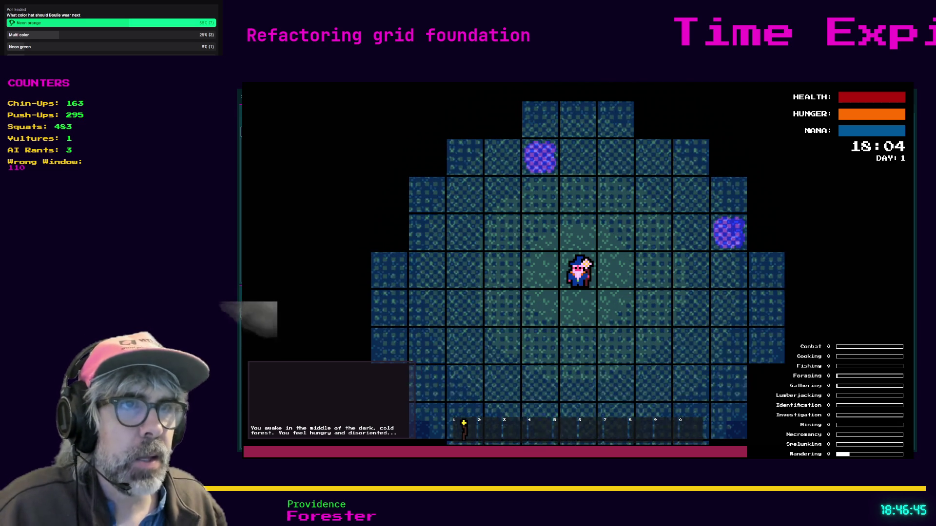
- Close the game and uncomment lines 167–170, then review lines 166 and 169
{"action": "left_click", "coordinate": [823, 98]}
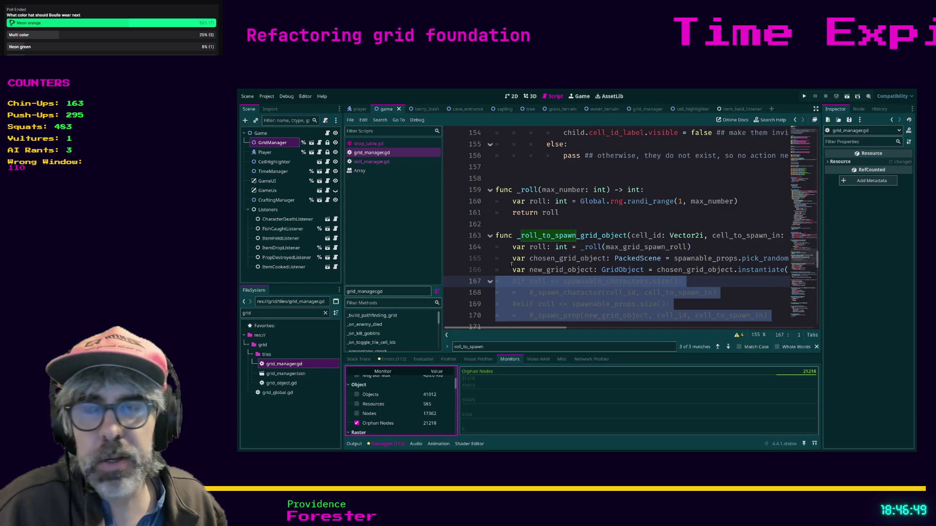
{"action": "left_click", "coordinate": [510, 271]}
{"action": "mouse_move", "coordinate": [526, 328]}
{"action": "left_mouse_down"}
{"action": "mouse_move", "coordinate": [540, 330]}
{"action": "mouse_move", "coordinate": [522, 331]}
{"action": "left_mouse_up"}
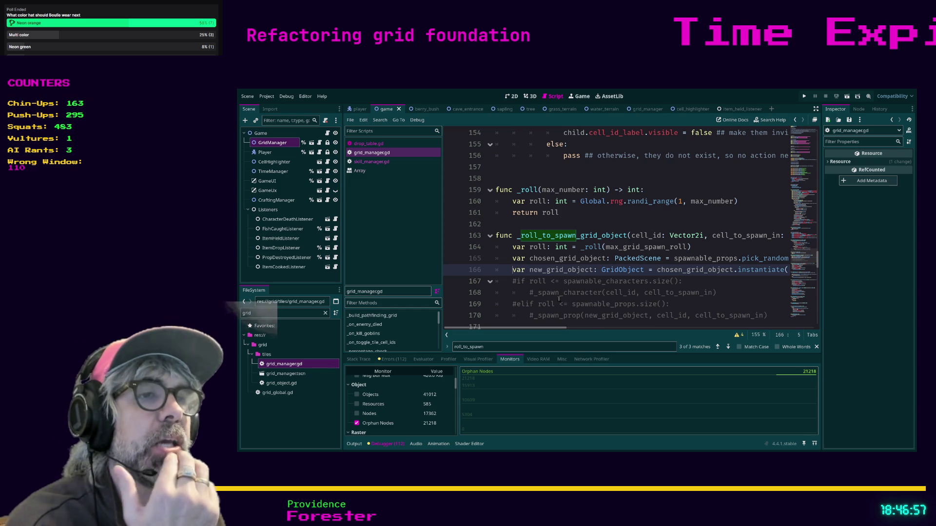
{"action": "scroll", "coordinate": [557, 261], "scroll_direction": "down", "scroll_amount": 2}
{"action": "left_click_drag", "start_coordinate": [770, 247], "coordinate": [480, 212]}
{"action": "key", "text": "ctrl+k"}
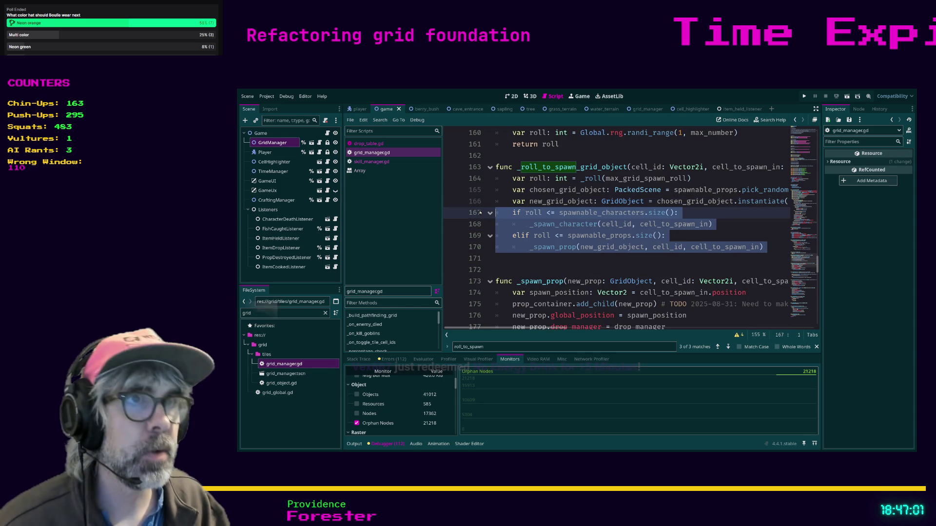
{"action": "left_click", "coordinate": [585, 270]}
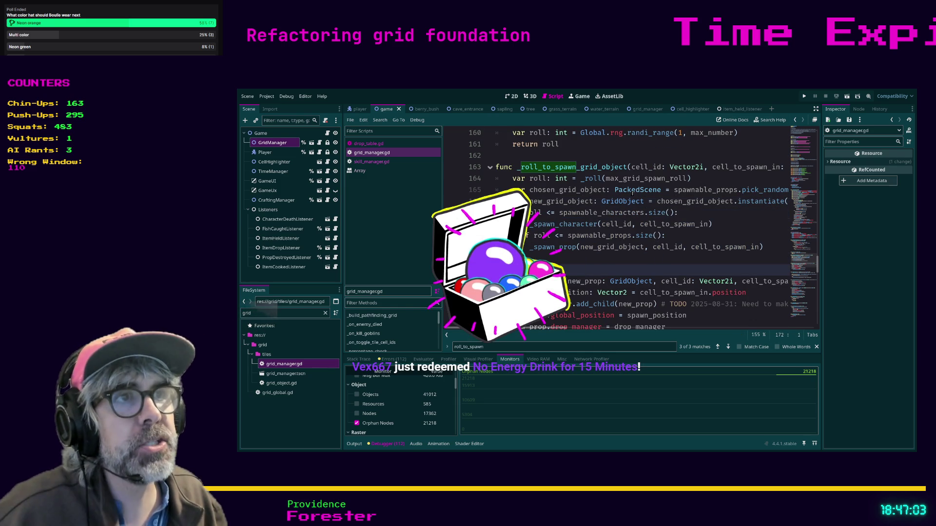
{"action": "left_click", "coordinate": [618, 201]}
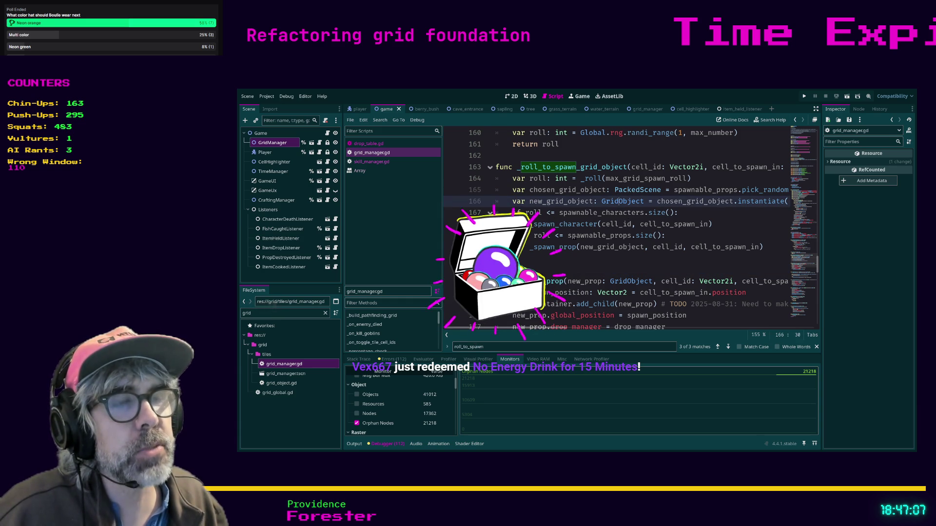
{"action": "left_click", "coordinate": [564, 236]}
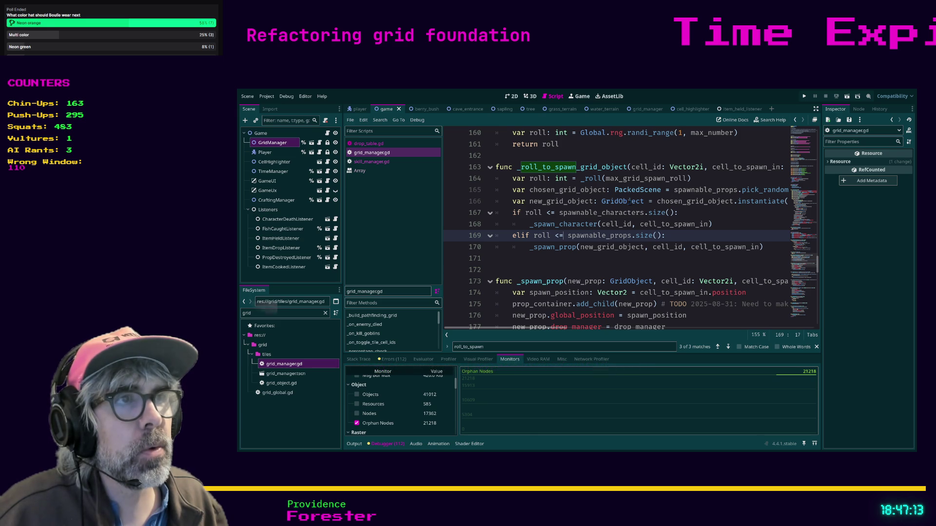
- Copy the new_grid_object instantiation into the character branch, dropping its GridObject type
{"action": "left_click", "coordinate": [530, 203]}
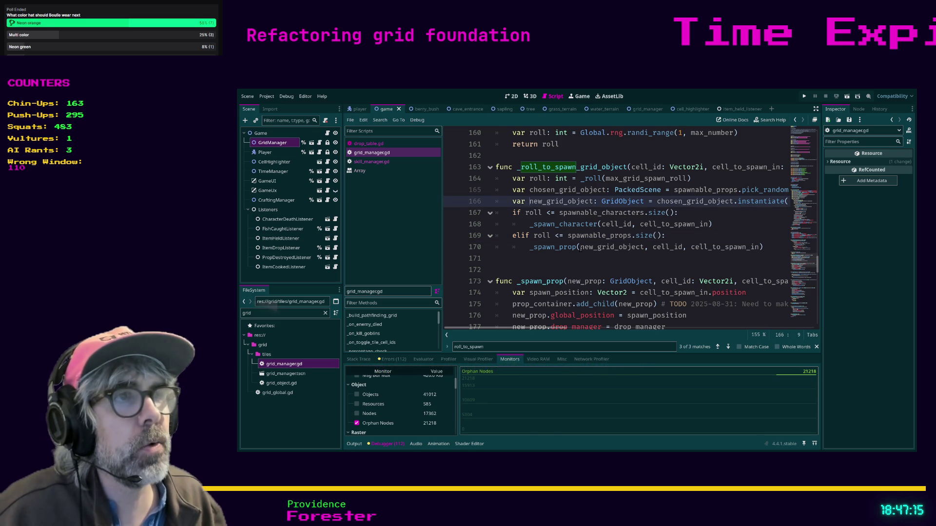
{"action": "key", "text": "shift+End"}
{"action": "key", "text": "ctrl+c"}
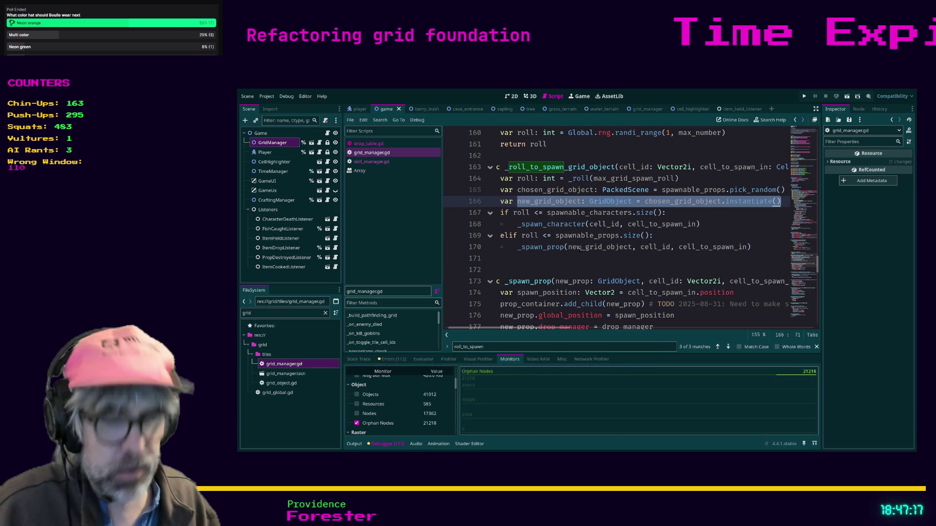
{"action": "key", "text": "Down"}
{"action": "key", "text": "Down"}
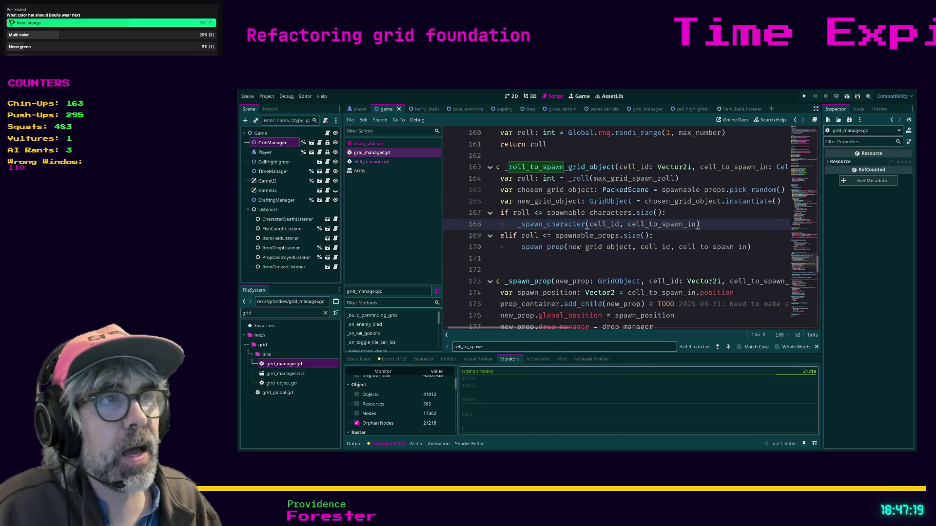
{"action": "key", "text": "Return"}
{"action": "key", "text": "Up"}
{"action": "key", "text": "ctrl+v"}
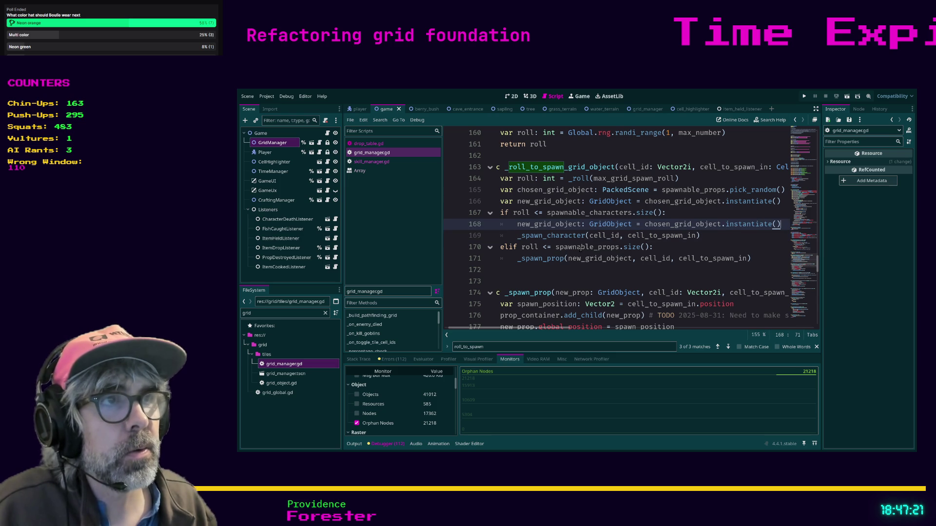
{"action": "key", "text": "ctrl+shift+Left"}
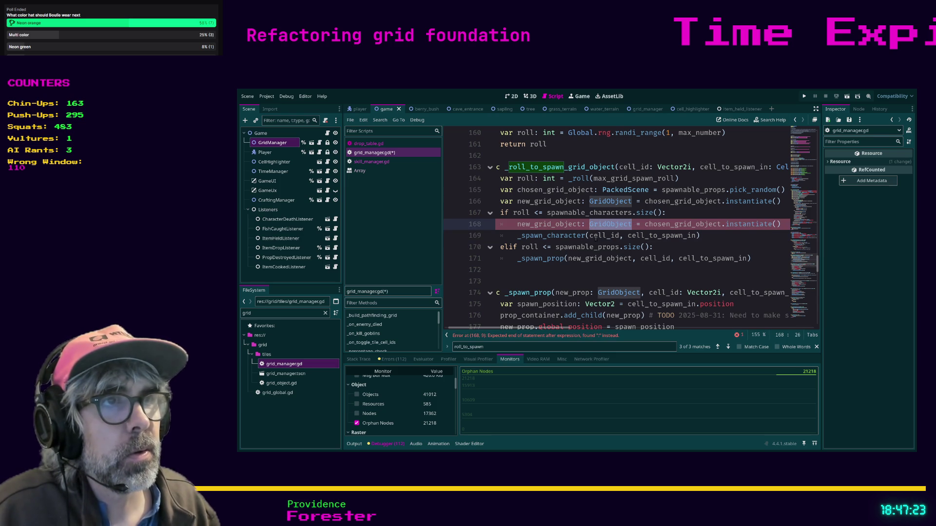
{"action": "key", "text": "ctrl+shift+Left"}
{"action": "key", "text": "BackSpace"}
- Paste the same instantiation line into the prop branch
{"action": "key", "text": "Down"}
{"action": "key", "text": "Down"}
{"action": "key", "text": "Down"}
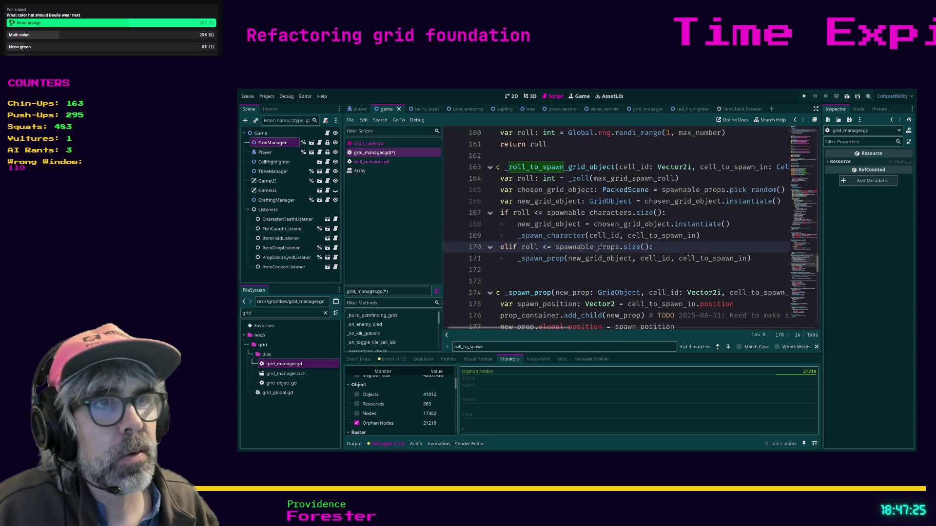
{"action": "key", "text": "Return"}
{"action": "key", "text": "Up"}
{"action": "key", "text": "Up"}
{"action": "key", "text": "Up"}
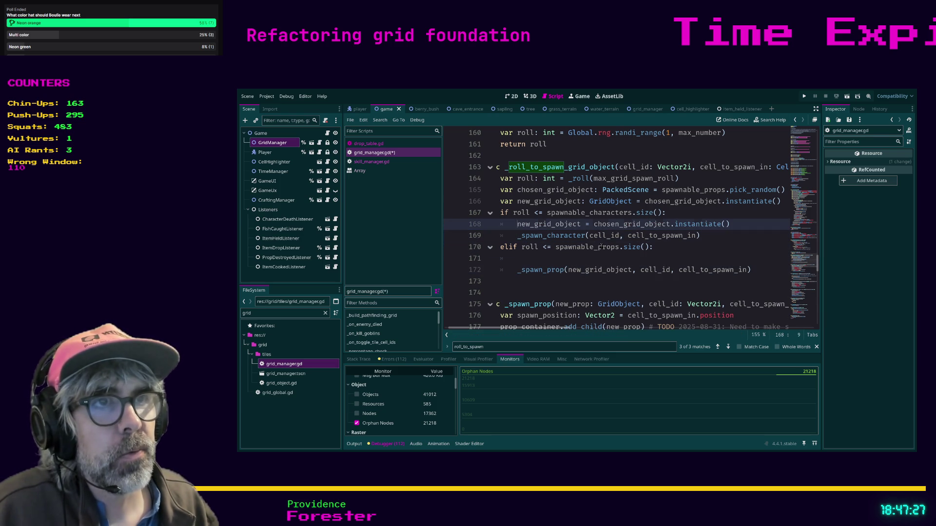
{"action": "key", "text": "shift+End"}
{"action": "key", "text": "ctrl+c"}
{"action": "key", "text": "Down"}
{"action": "key", "text": "Down"}
{"action": "key", "text": "Down"}
{"action": "key", "text": "ctrl+v"}
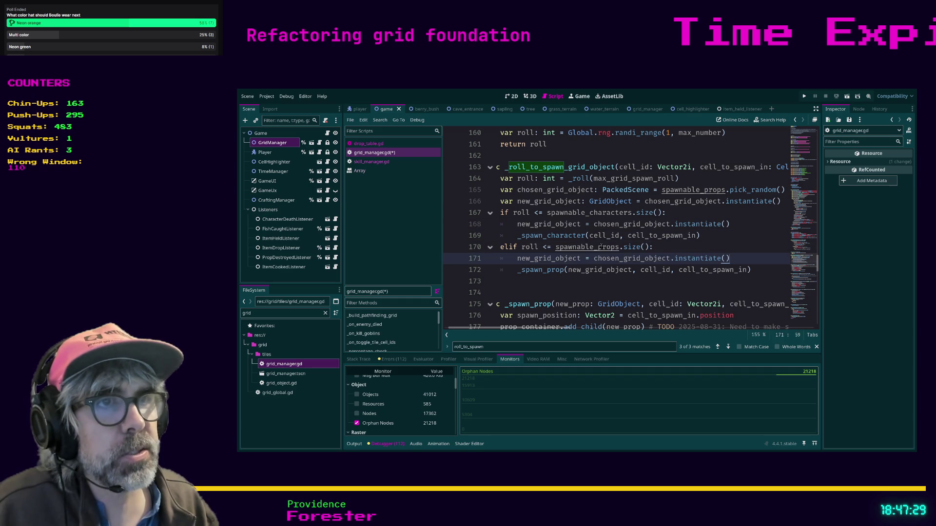
- Delete the shared declaration on line 166, save the script, and run the game
{"action": "left_click", "coordinate": [671, 201]}
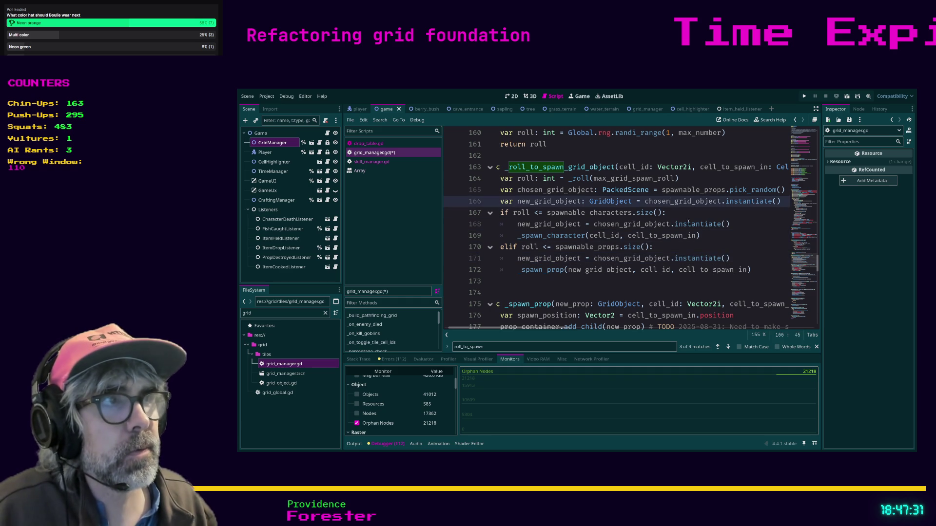
{"action": "key", "text": "shift+Home"}
{"action": "key", "text": "BackSpace"}
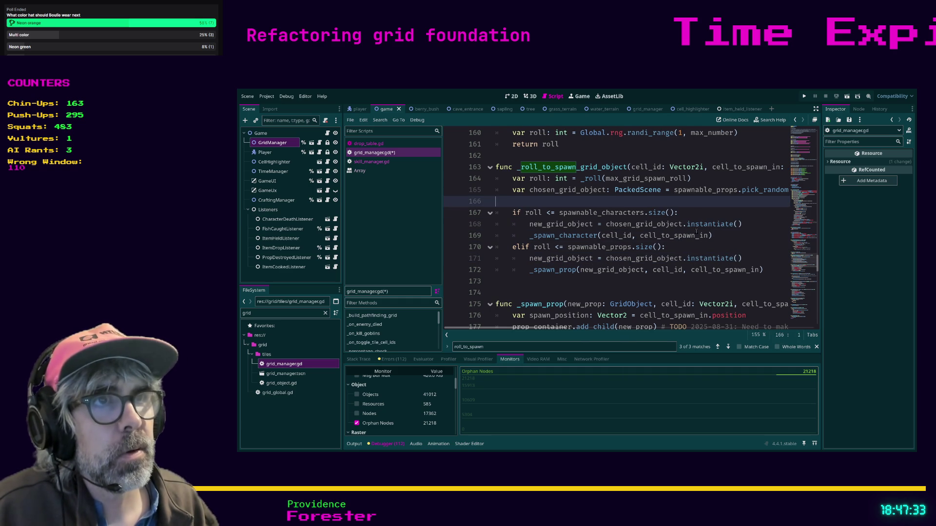
{"action": "key", "text": "BackSpace"}
{"action": "key", "text": "BackSpace"}
{"action": "key", "text": "ctrl+s"}
{"action": "left_click", "coordinate": [697, 232]}
{"action": "key", "text": "F5"}
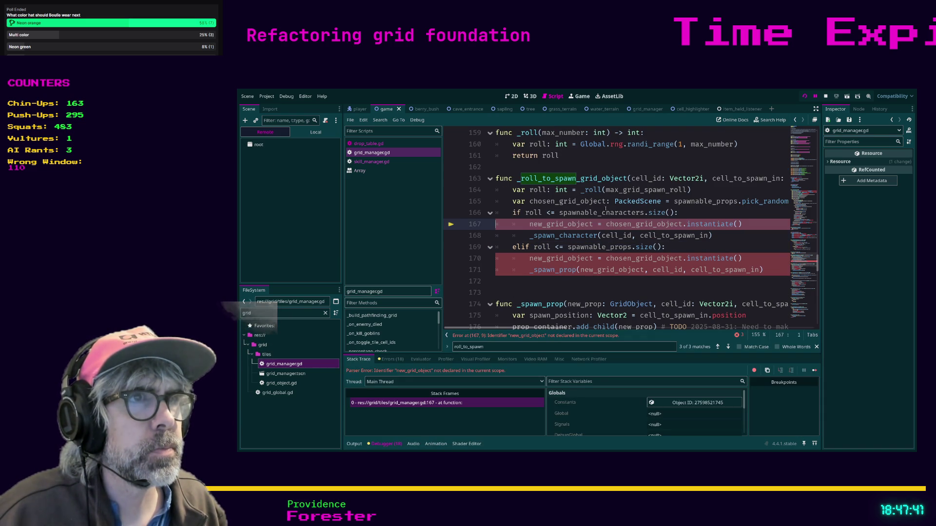
- Restore line 166 without its '= chosen_grid_object.instantiate()' initializer and save grid_manager.gd
{"action": "left_click", "coordinate": [705, 215]}
{"action": "key", "text": "ctrl+z"}
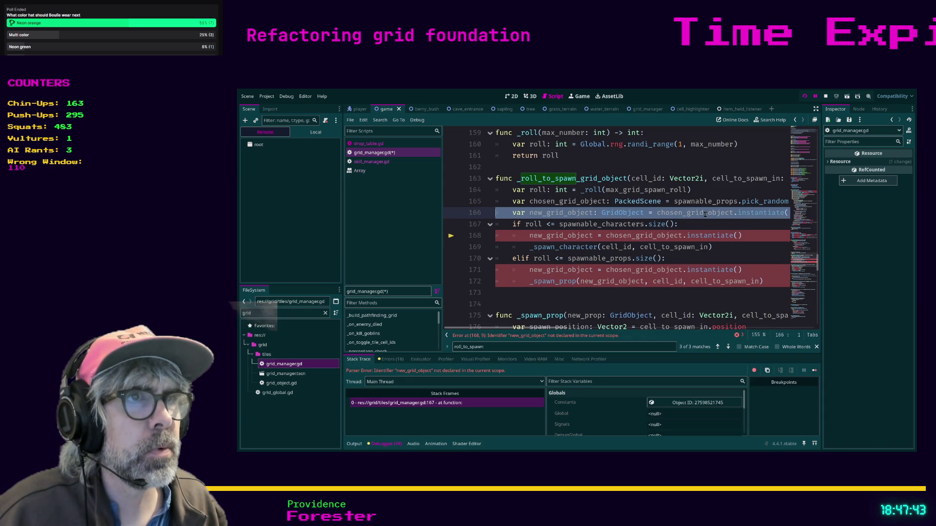
{"action": "left_click", "coordinate": [643, 215]}
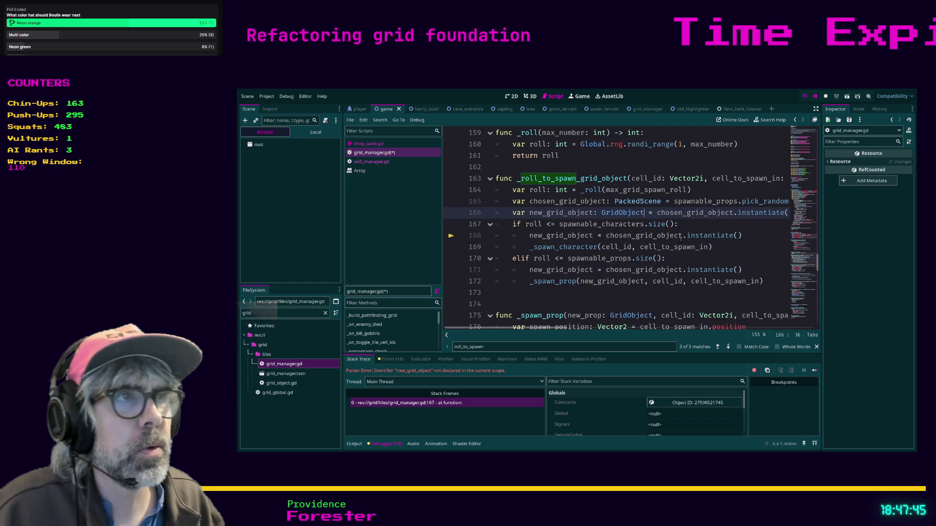
{"action": "key", "text": "shift+End"}
{"action": "key", "text": "Delete"}
{"action": "key", "text": "ctrl+s"}
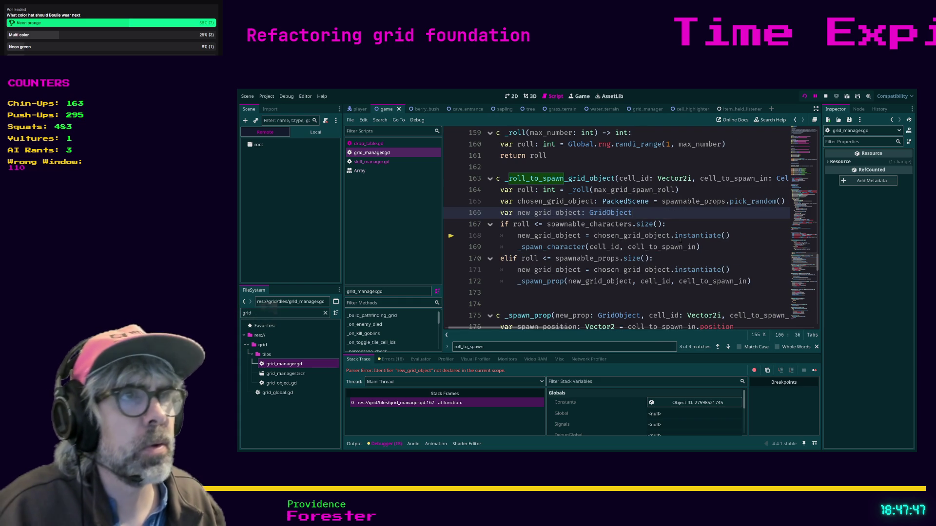
- Run the game and view the forest filled with trees, rocks, ponds, critters and goblins
{"action": "key", "text": "F5"}
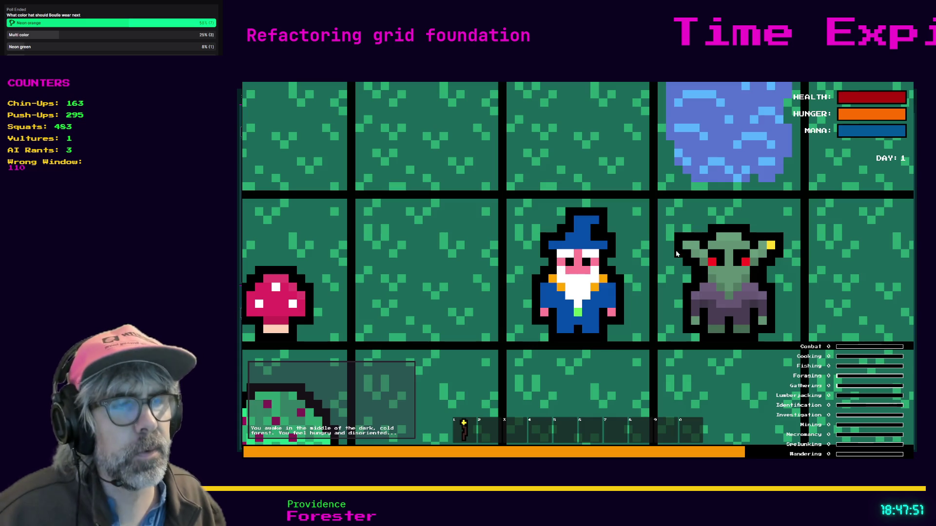
{"action": "scroll", "coordinate": [610, 277], "scroll_direction": "down", "scroll_amount": 3}
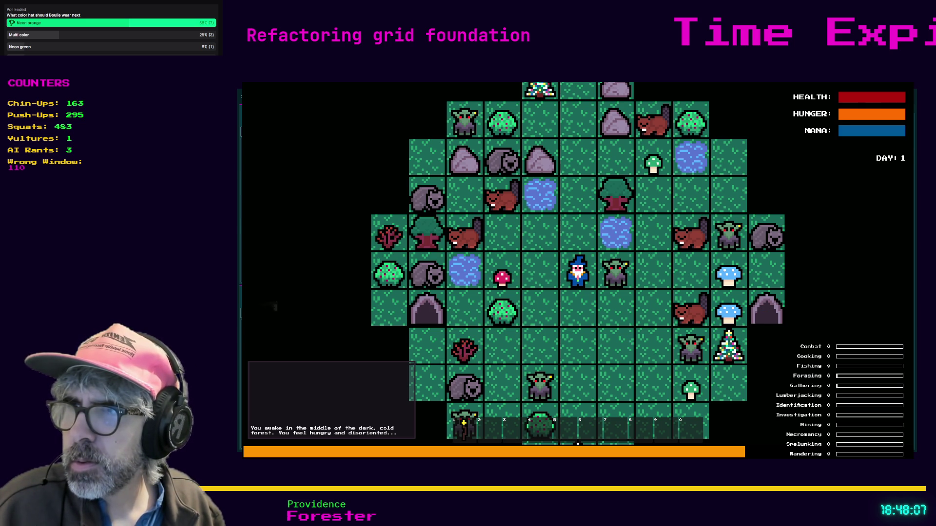
{"action": "key", "text": "alt+Tab"}
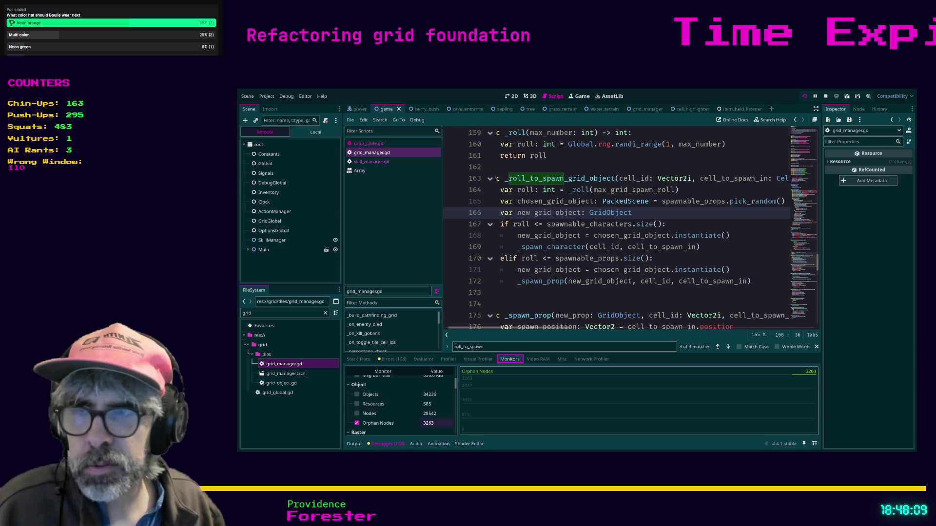
- Check the Orphan Nodes count and review the character branch's instantiate line 168
{"action": "left_click", "coordinate": [429, 426]}
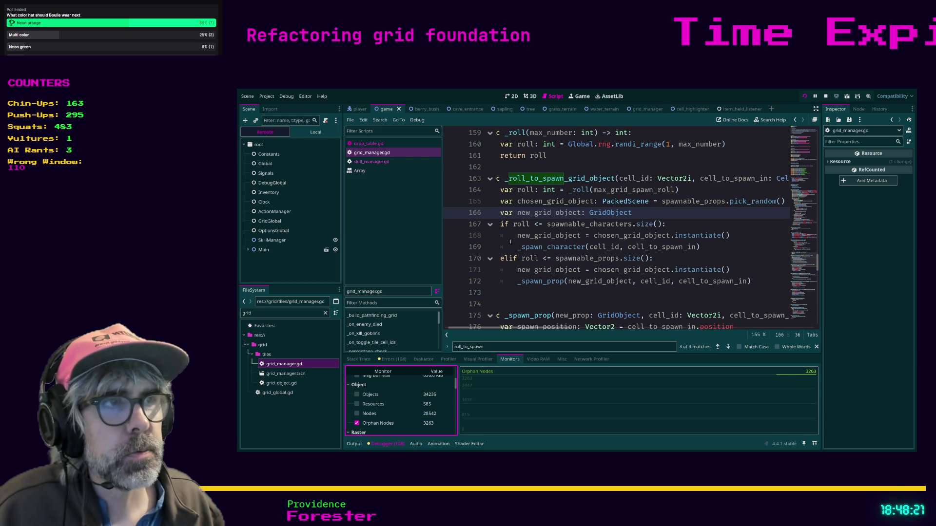
{"action": "left_click", "coordinate": [550, 298]}
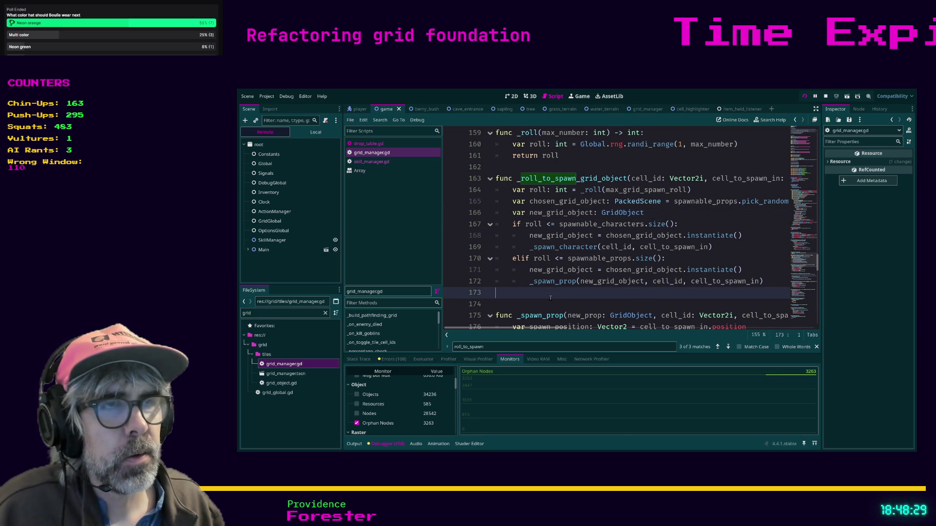
{"action": "left_click", "coordinate": [644, 237]}
{"action": "left_click_drag", "start_coordinate": [771, 242], "coordinate": [715, 247]}
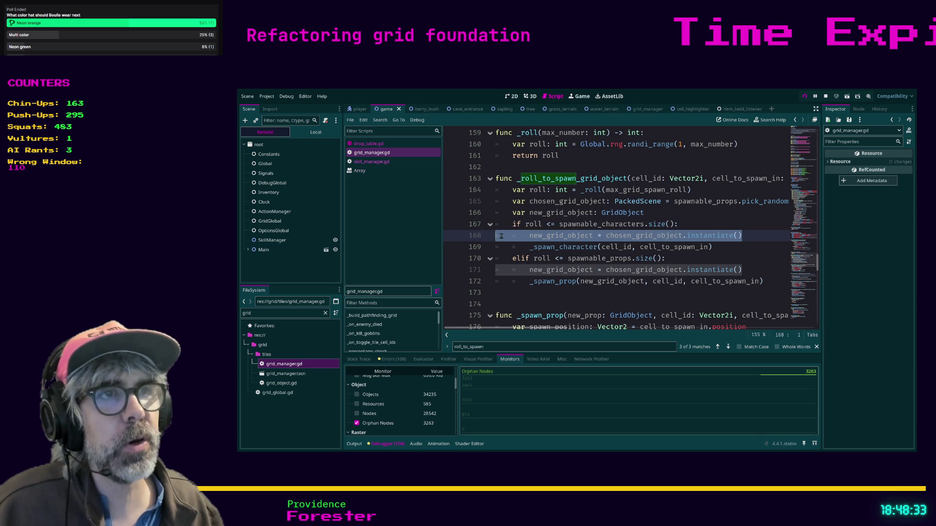
{"action": "left_click", "coordinate": [522, 237]}
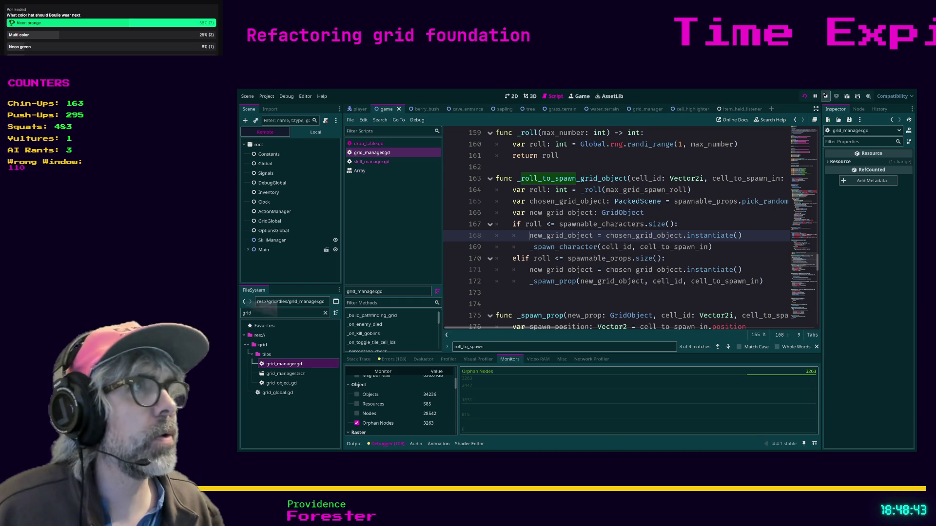
- Stop the running game and scroll the script to the _spawn_prop function
{"action": "left_click", "coordinate": [824, 96]}
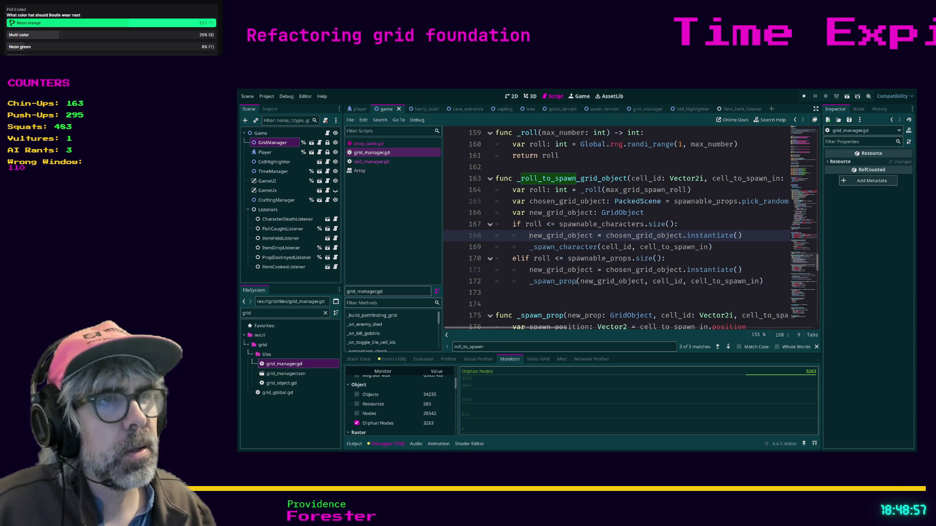
{"action": "left_click", "coordinate": [577, 281]}
{"action": "key", "text": "Down"}
{"action": "key", "text": "Down"}
{"action": "key", "text": "Down"}
{"action": "scroll", "coordinate": [604, 236], "scroll_direction": "down", "scroll_amount": 4}
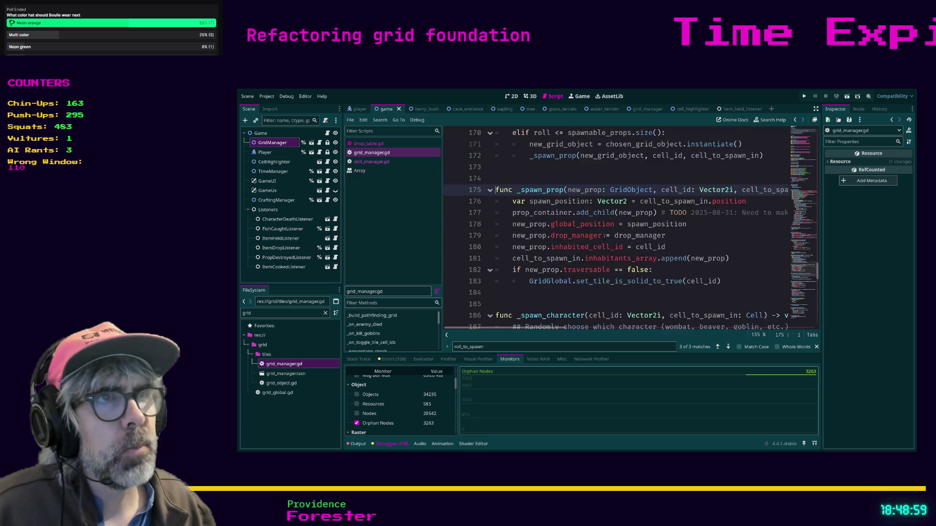
{"action": "scroll", "coordinate": [605, 236], "scroll_direction": "up", "scroll_amount": 4}
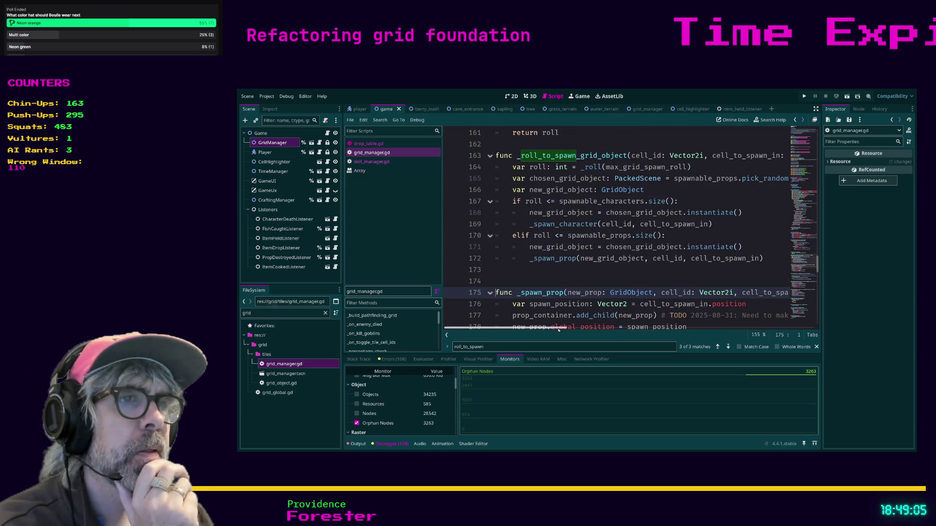
{"action": "scroll", "coordinate": [571, 285], "scroll_direction": "down", "scroll_amount": 1}
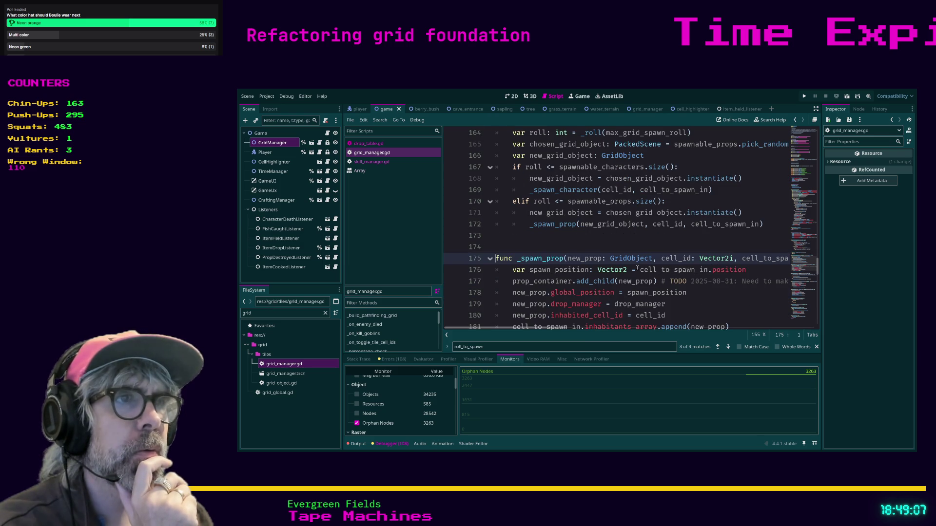
{"action": "left_click", "coordinate": [511, 282]}
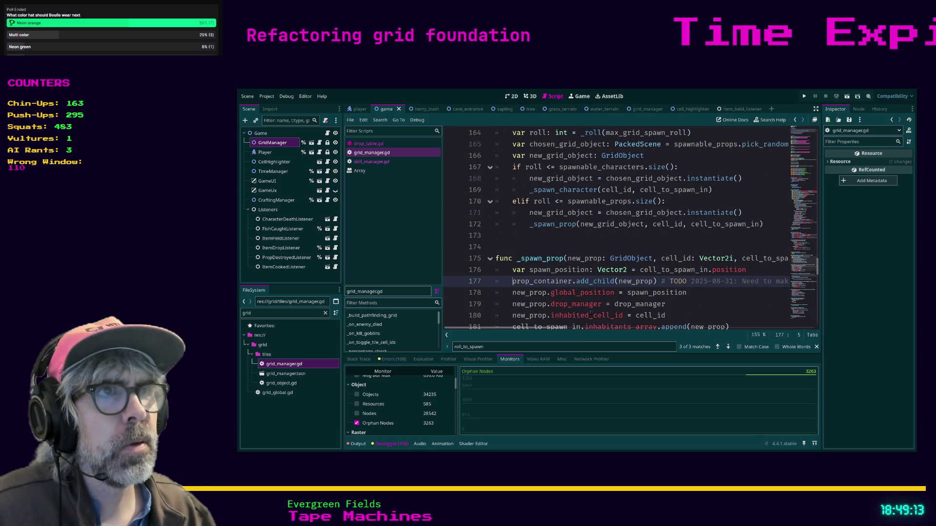
{"action": "scroll", "coordinate": [569, 277], "scroll_direction": "up", "scroll_amount": 1}
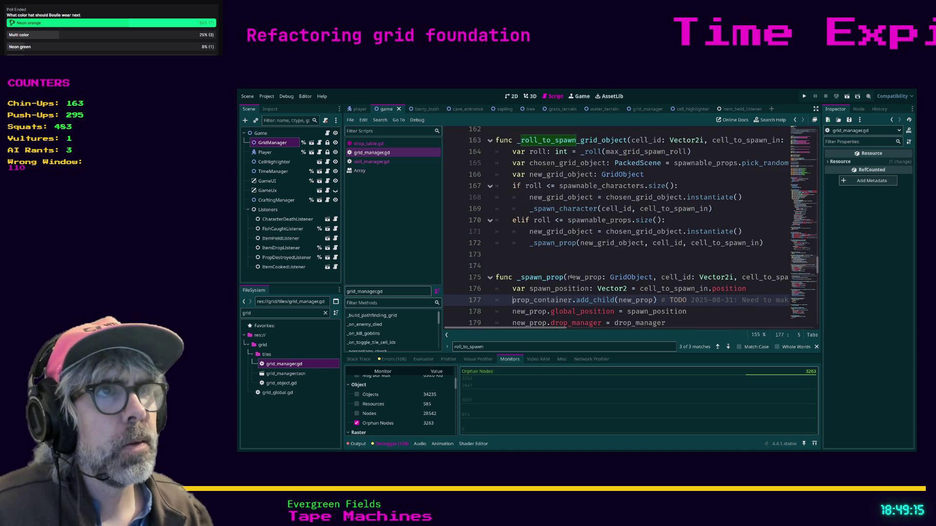
{"action": "scroll", "coordinate": [587, 176], "scroll_direction": "down", "scroll_amount": 5}
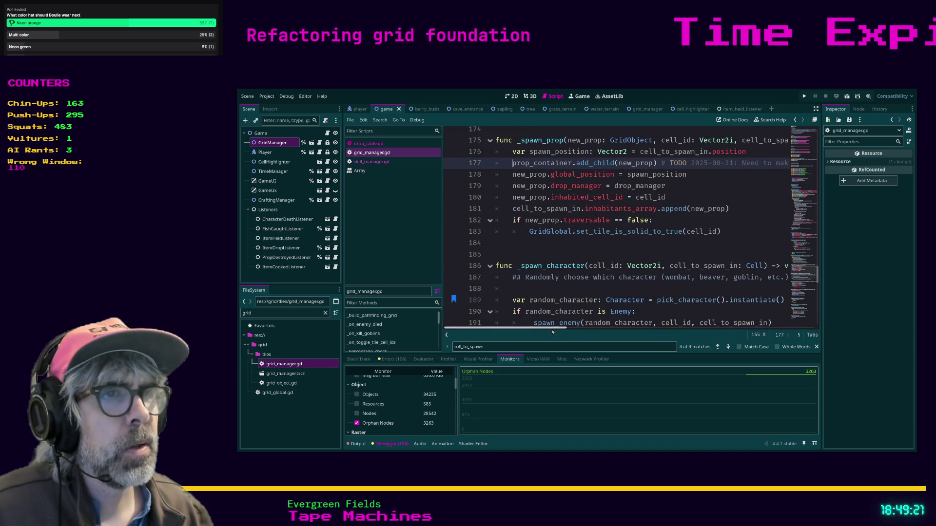
{"action": "mouse_move", "coordinate": [553, 328]}
{"action": "left_mouse_down"}
{"action": "mouse_move", "coordinate": [574, 327]}
{"action": "mouse_move", "coordinate": [552, 327]}
{"action": "left_mouse_up"}
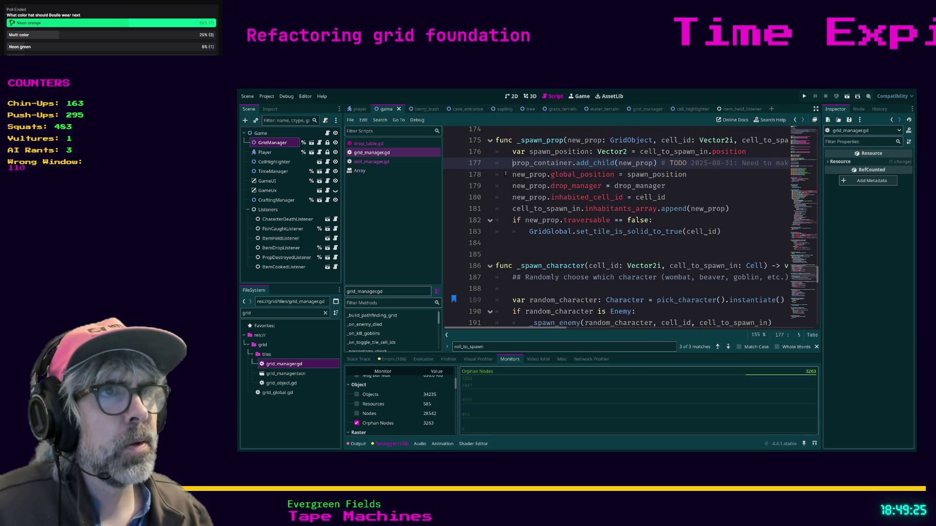
{"action": "scroll", "coordinate": [507, 175], "scroll_direction": "up", "scroll_amount": 1}
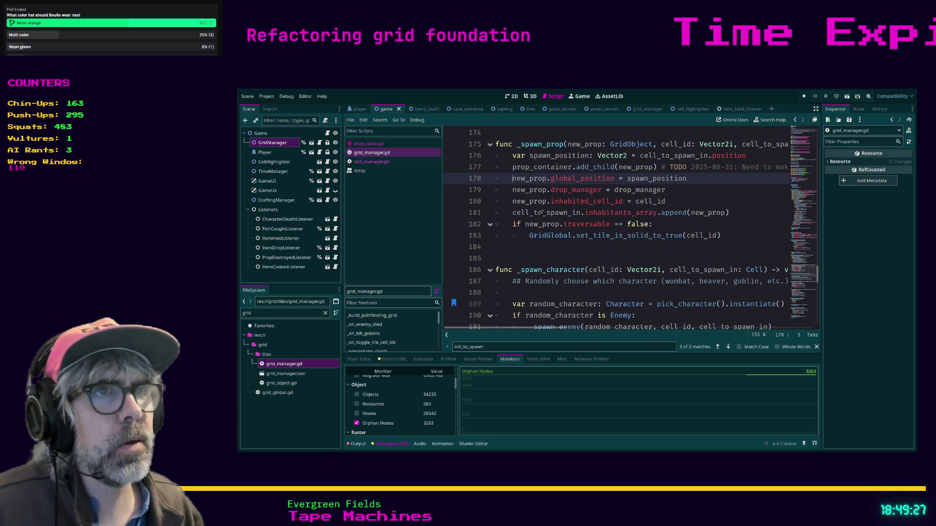
- Add 'var random_prop: GridObject = pick' as the first line of _spawn_prop
{"action": "key", "text": "Up"}
{"action": "key", "text": "ctrl+shift+Return"}
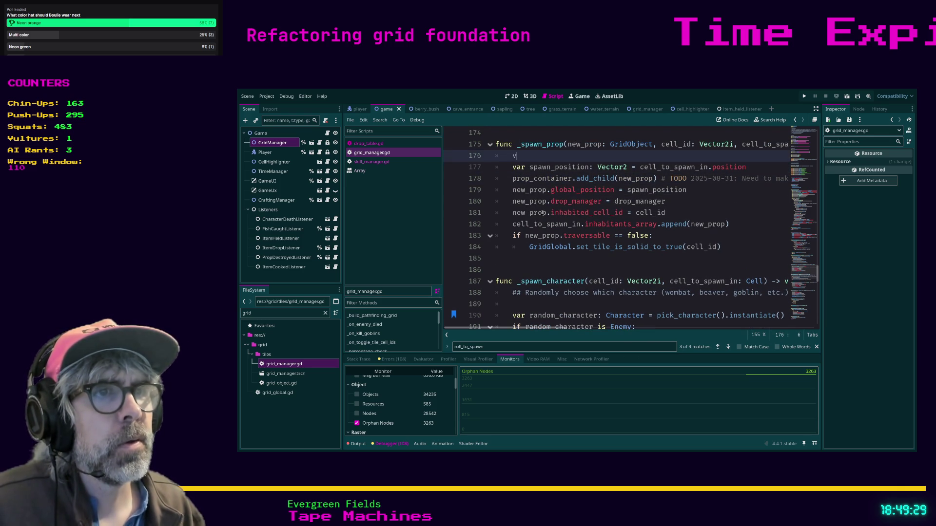
{"action": "type", "text": "var random_prop:"}
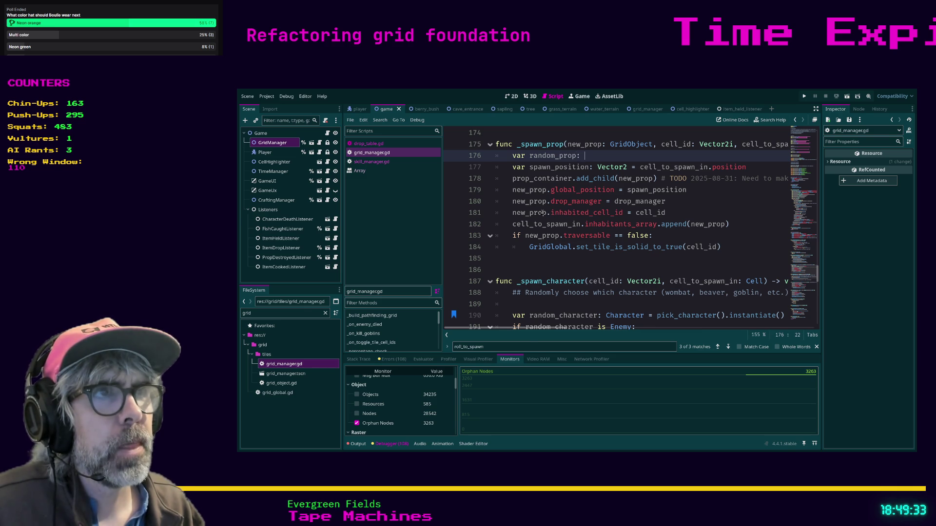
{"action": "type", "text": "Grid"}
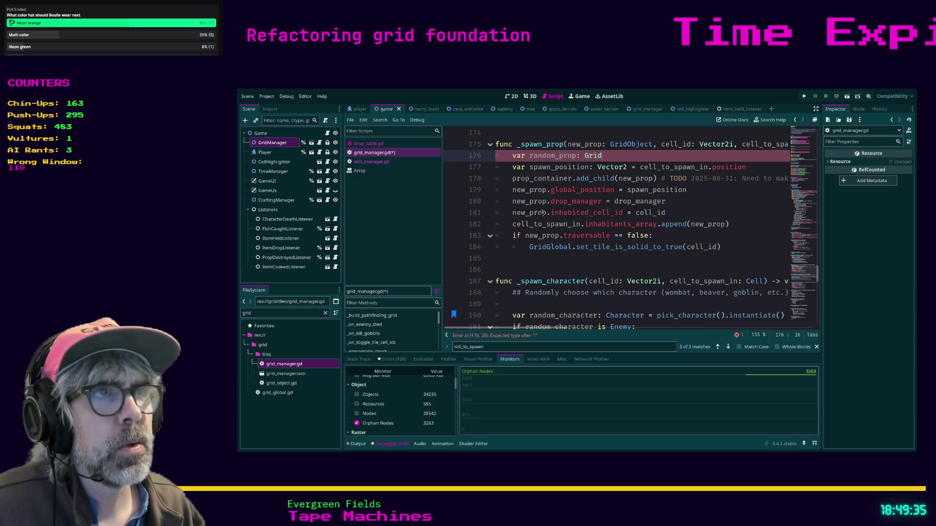
{"action": "type", "text": "ke"}
{"action": "type", "text": "ect"}
{"action": "key", "text": "BackSpace"}
{"action": "key", "text": "BackSpace"}
{"action": "type", "text": "= "}
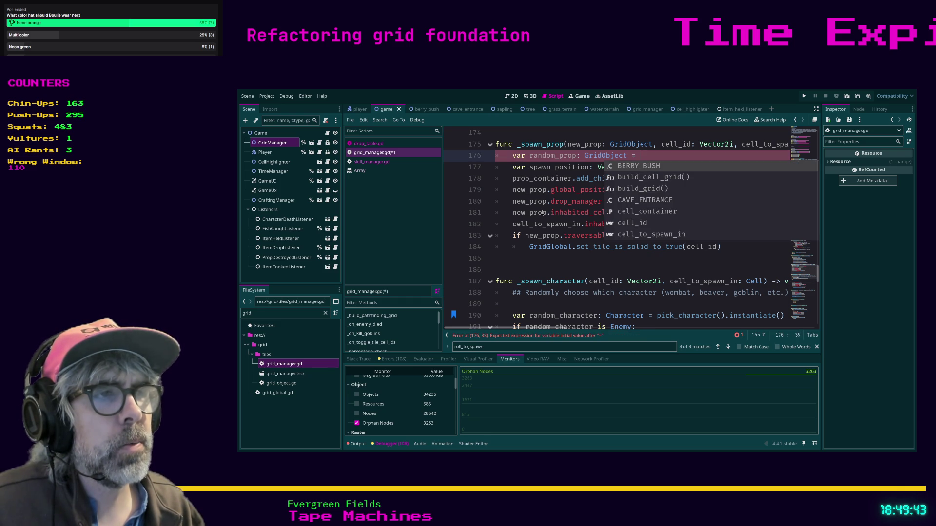
{"action": "type", "text": "pick"}
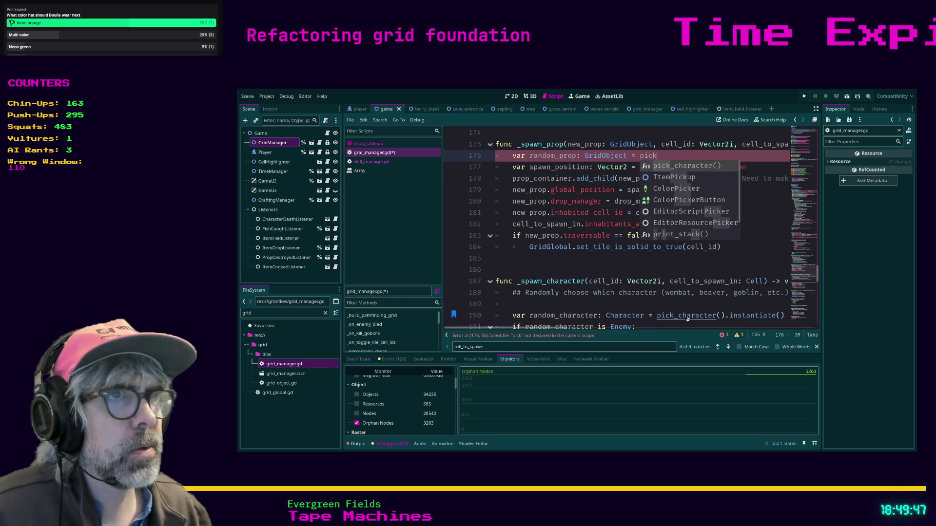
- Jump to the pick_character function definition
{"action": "scroll", "coordinate": [501, 217], "scroll_direction": "up", "scroll_amount": 1}
{"action": "left_click", "coordinate": [510, 178]}
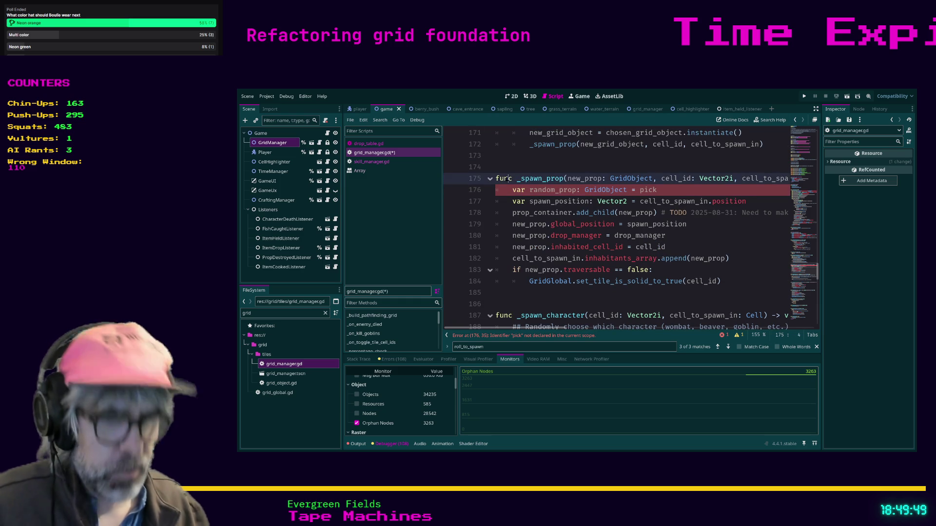
{"action": "scroll", "coordinate": [702, 279], "scroll_direction": "down", "scroll_amount": 1}
{"action": "scroll", "coordinate": [702, 278], "scroll_direction": "down", "scroll_amount": 2}
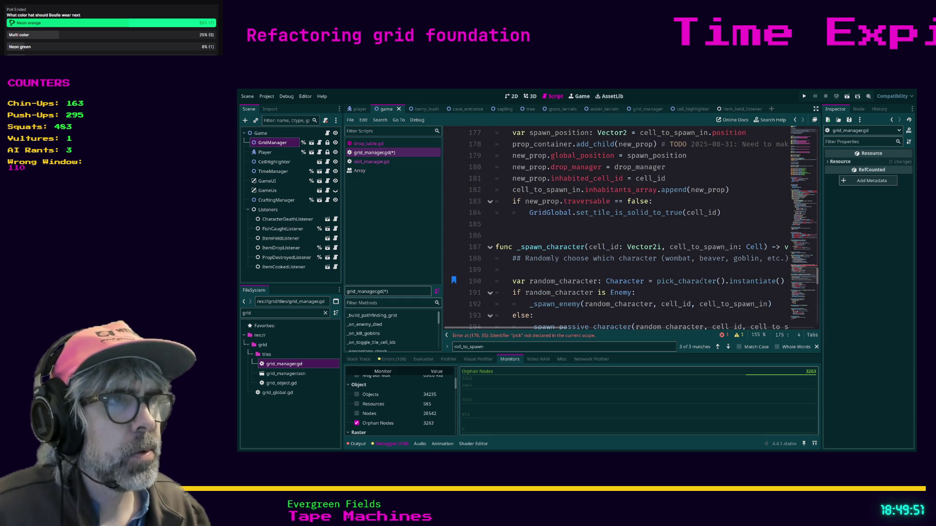
{"action": "left_click", "coordinate": [681, 286], "text": "ctrl"}
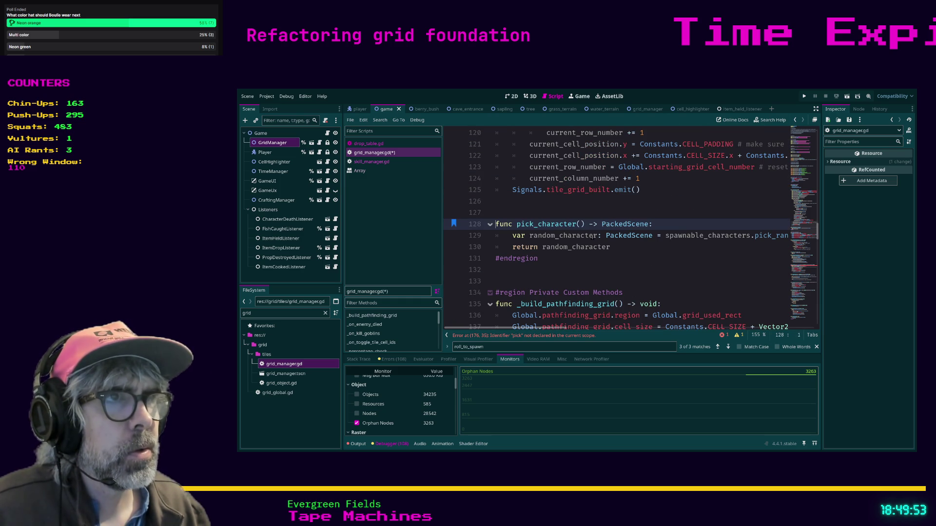
- Scroll up to build_grid and remove the bookmark on line 79
{"action": "mouse_move", "coordinate": [547, 328]}
{"action": "left_mouse_down"}
{"action": "mouse_move", "coordinate": [568, 330]}
{"action": "mouse_move", "coordinate": [541, 327]}
{"action": "left_mouse_up"}
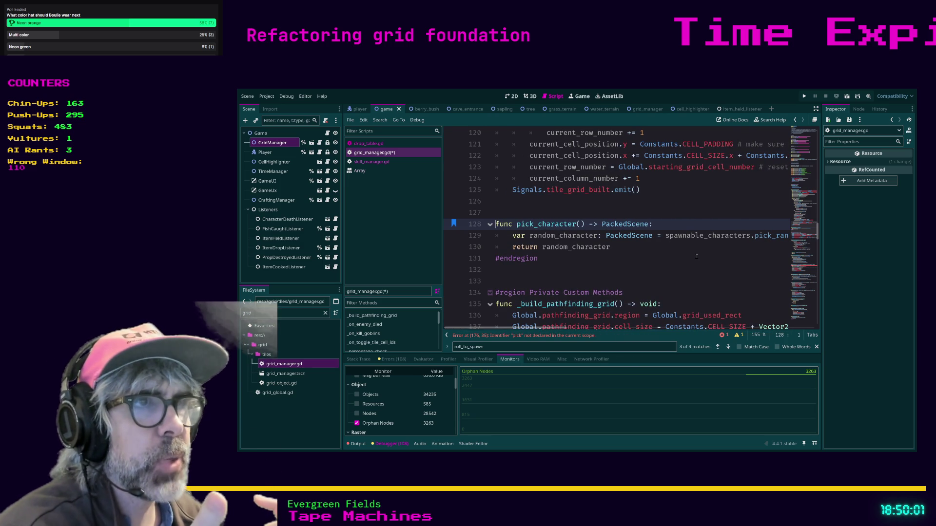
{"action": "scroll", "coordinate": [697, 256], "scroll_direction": "up", "scroll_amount": 2}
{"action": "scroll", "coordinate": [697, 256], "scroll_direction": "up", "scroll_amount": 3}
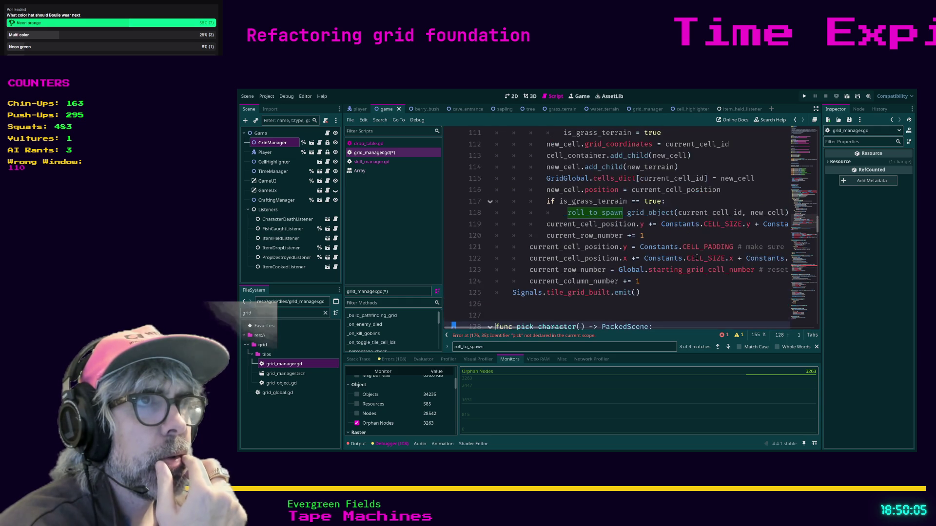
{"action": "scroll", "coordinate": [697, 257], "scroll_direction": "up", "scroll_amount": 4}
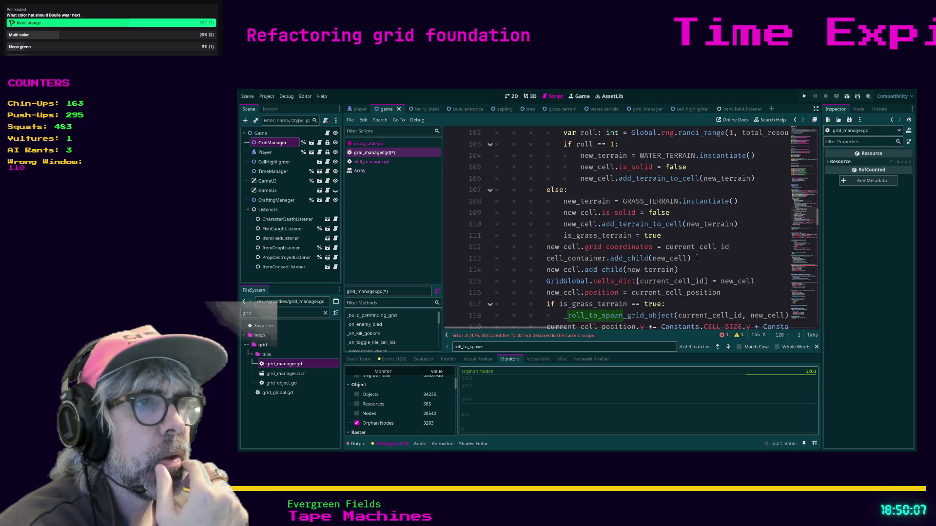
{"action": "scroll", "coordinate": [692, 263], "scroll_direction": "up", "scroll_amount": 6}
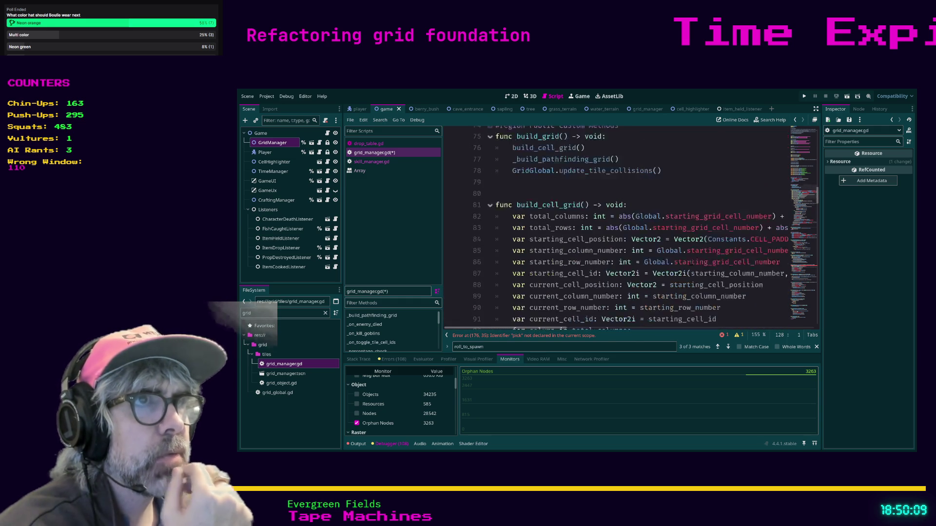
{"action": "left_click", "coordinate": [649, 187]}
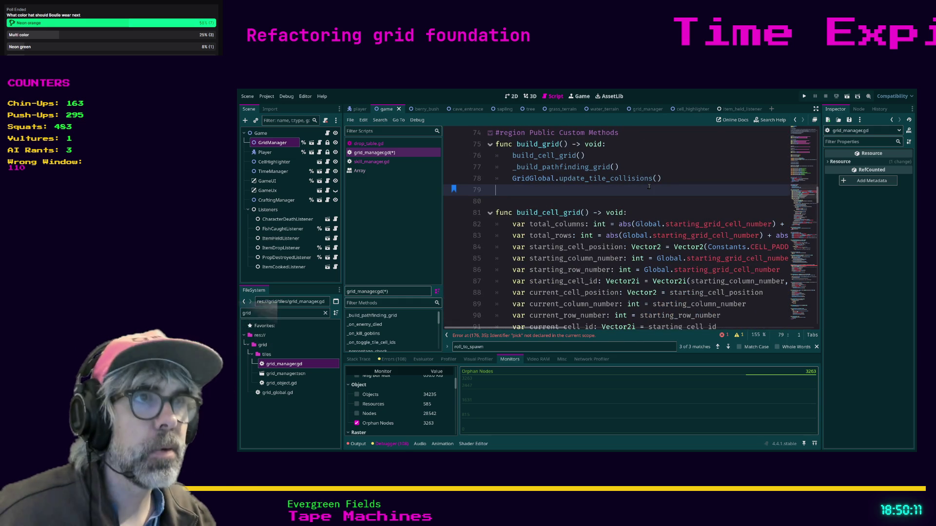
{"action": "key", "text": "ctrl+alt+b"}
- Cycle through the bookmarks to land on _spawn_prop at line 175
{"action": "key", "text": "ctrl+b"}
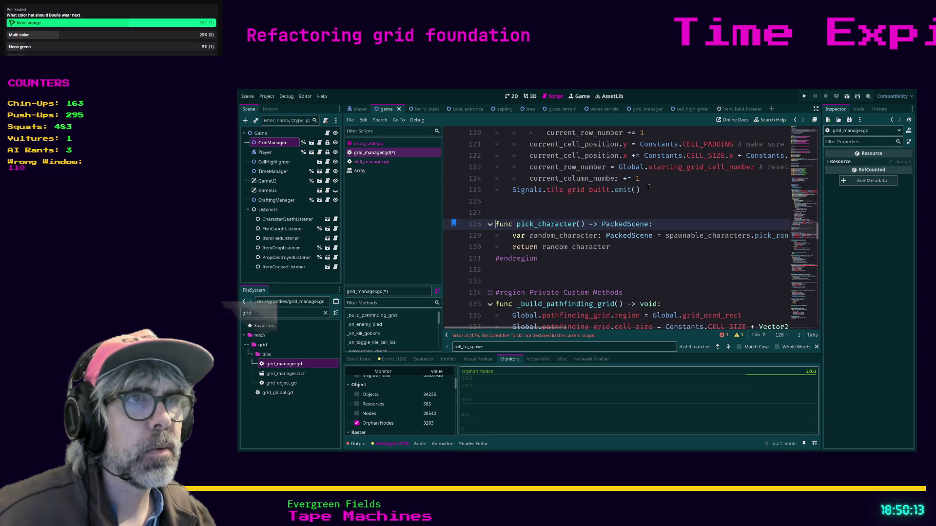
{"action": "key", "text": "ctrl+shift+b"}
{"action": "key", "text": "ctrl+b"}
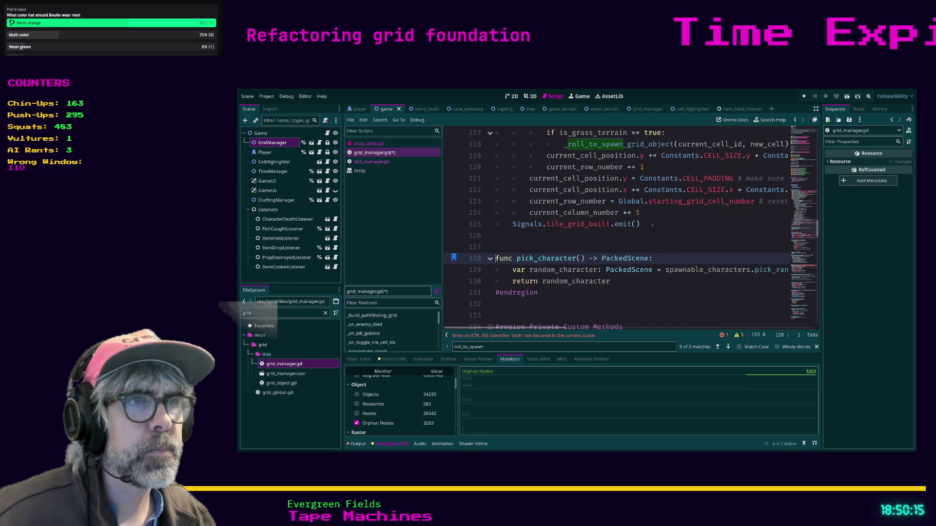
{"action": "key", "text": "ctrl+b"}
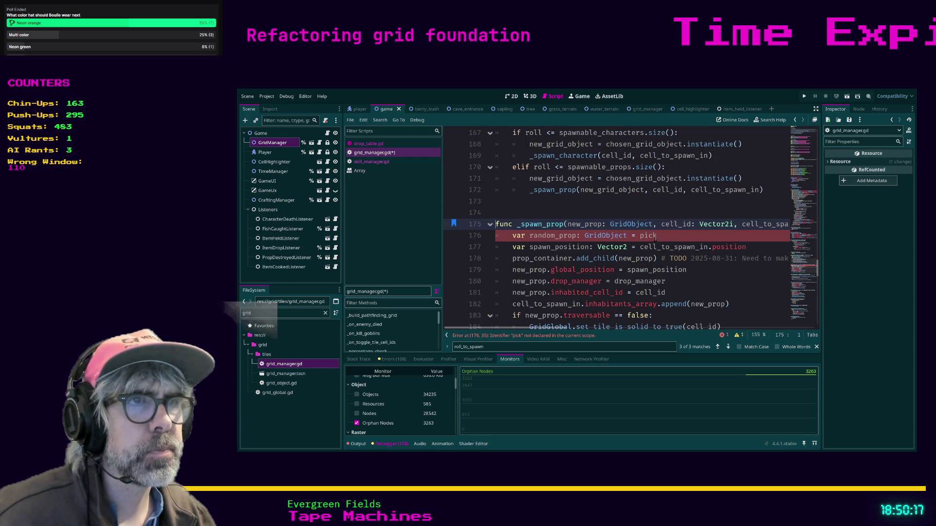
- Assign random_prop from spawnable_props.pick_random().instantiate() on line 176
{"action": "left_click", "coordinate": [658, 236]}
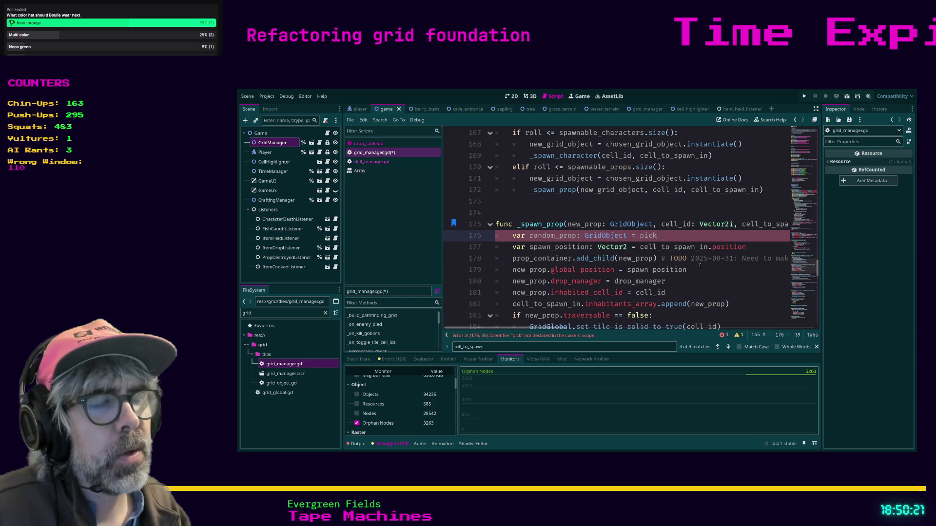
{"action": "key", "text": "BackSpace"}
{"action": "key", "text": "BackSpace"}
{"action": "key", "text": "BackSpace"}
{"action": "type", "text": "spawn"}
{"action": "key", "text": "Down"}
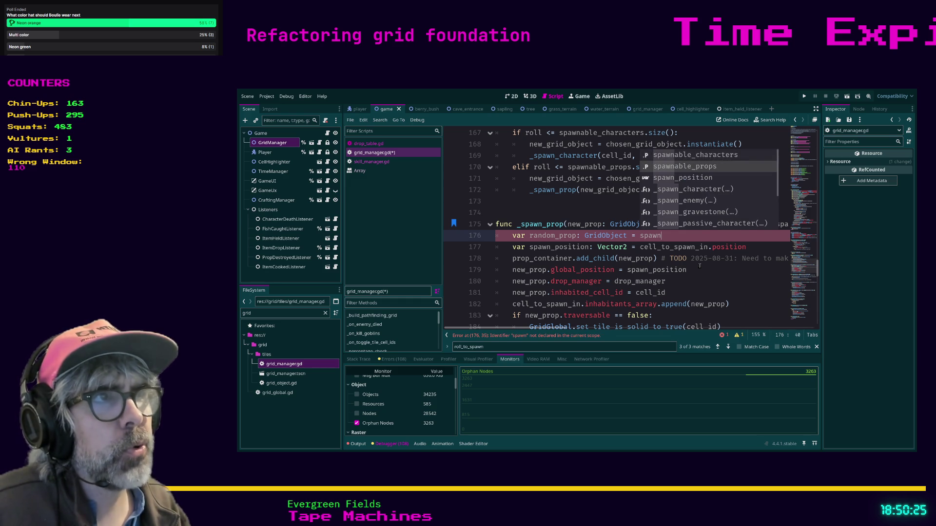
{"action": "key", "text": "Return"}
{"action": "type", "text": ".pick"}
{"action": "key", "text": "Return"}
{"action": "type", "text": ".instantiate()"}
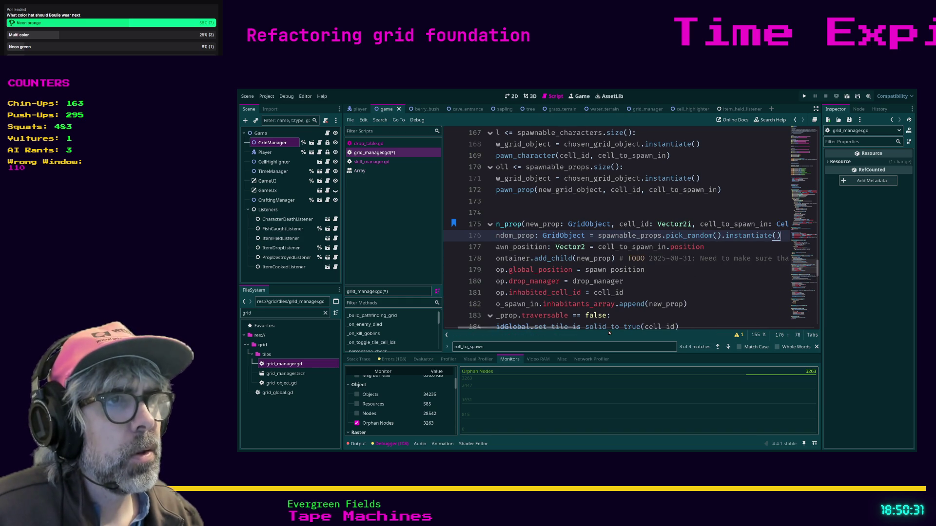
{"action": "left_click_drag", "start_coordinate": [566, 329], "coordinate": [550, 329]}
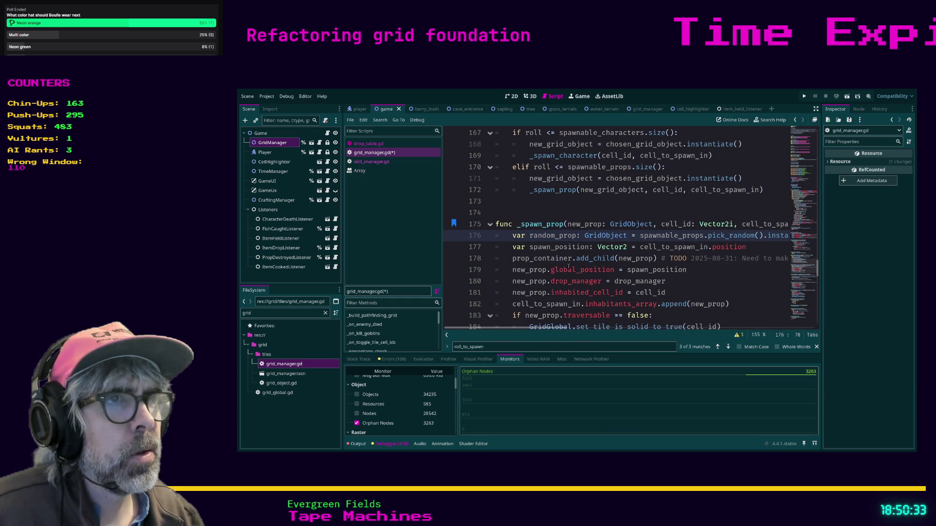
- Remove the new_prop: GridObject parameter from _spawn_prop's signature
{"action": "left_click", "coordinate": [568, 225]}
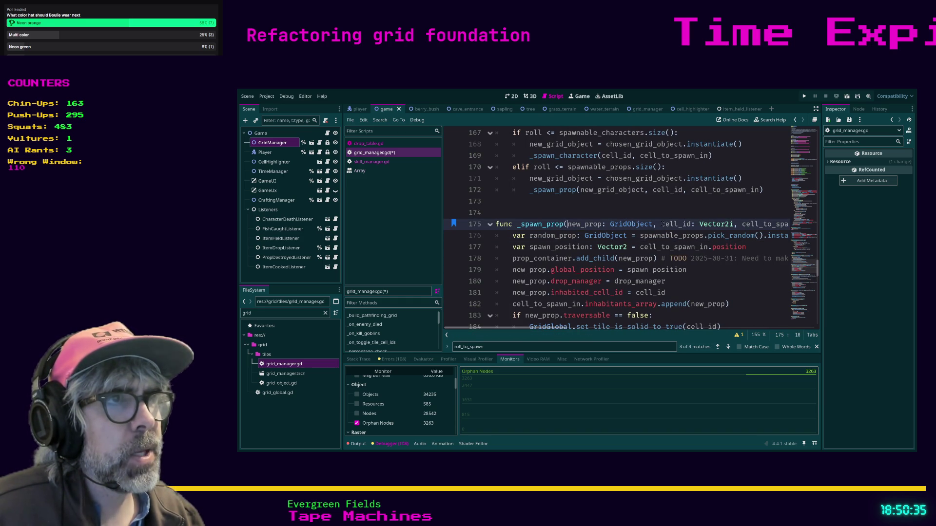
{"action": "left_click", "coordinate": [662, 225], "text": "shift"}
{"action": "key", "text": "BackSpace"}
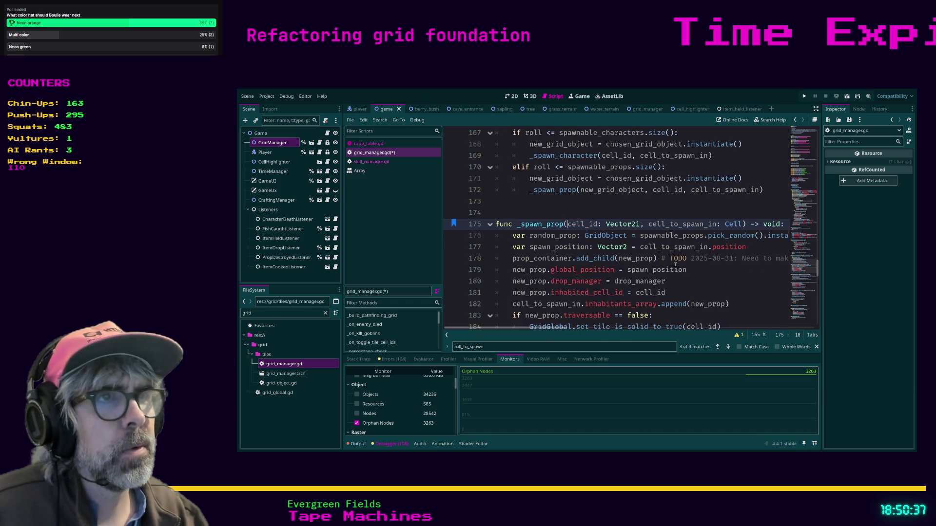
- Replace every new_prop in _spawn_prop's body with random_prop
{"action": "left_click", "coordinate": [718, 281]}
{"action": "double_click", "coordinate": [566, 236]}
{"action": "key", "text": "ctrl+c"}
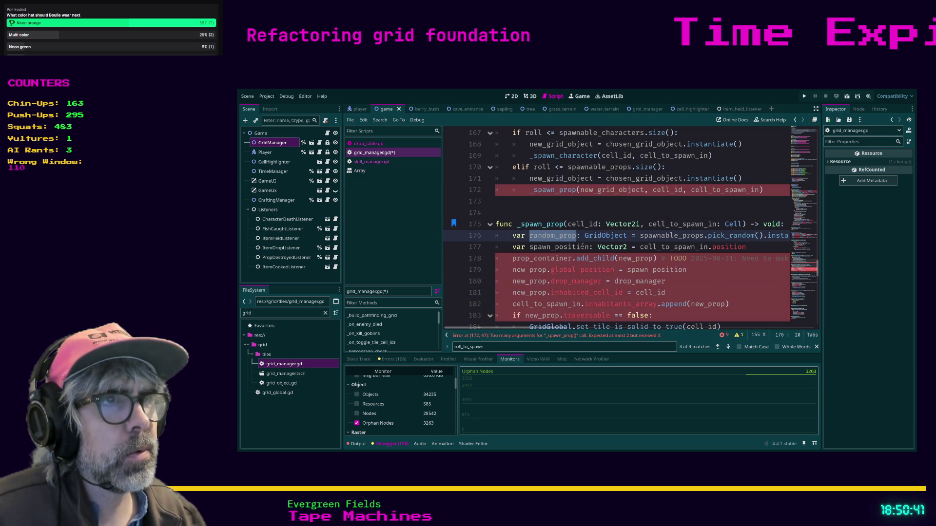
{"action": "double_click", "coordinate": [628, 259]}
{"action": "double_click", "coordinate": [699, 303]}
{"action": "key", "text": "ctrl+v"}
{"action": "double_click", "coordinate": [542, 316]}
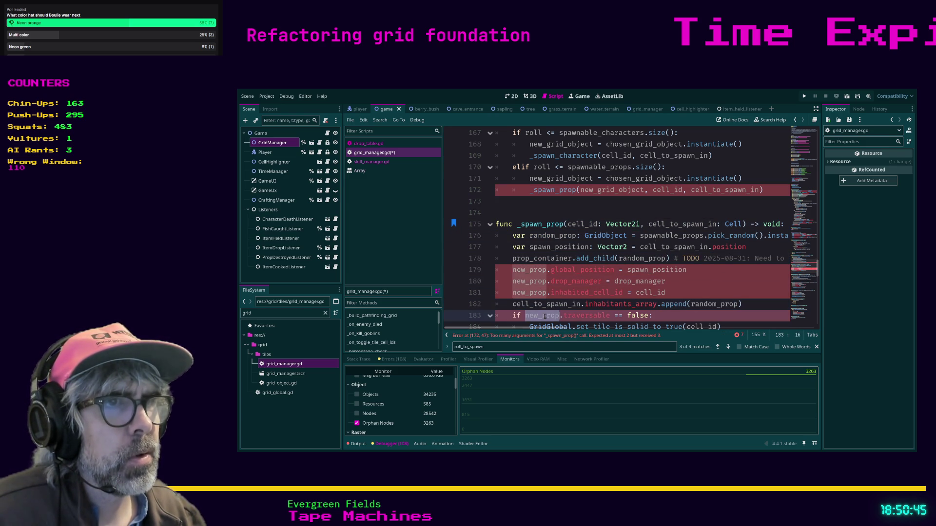
{"action": "key", "text": "ctrl+v"}
{"action": "double_click", "coordinate": [529, 269]}
{"action": "key", "text": "ctrl+d"}
{"action": "key", "text": "ctrl+d"}
{"action": "key", "text": "ctrl+v"}
{"action": "left_click", "coordinate": [702, 282]}
- Drop the new_grid_object argument from the _spawn_prop call
{"action": "scroll", "coordinate": [706, 278], "scroll_direction": "down", "scroll_amount": 2}
{"action": "scroll", "coordinate": [694, 278], "scroll_direction": "up", "scroll_amount": 2}
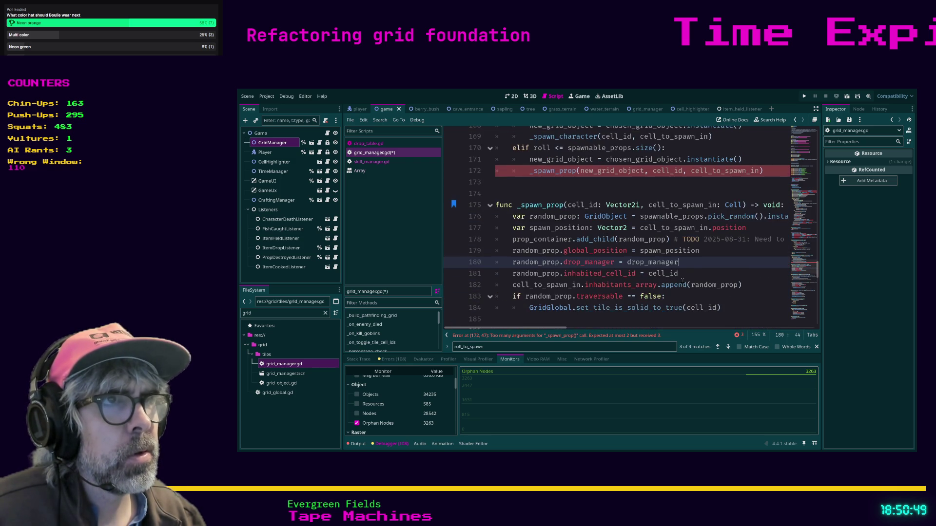
{"action": "scroll", "coordinate": [646, 206], "scroll_direction": "up", "scroll_amount": 1}
{"action": "double_click", "coordinate": [615, 213]}
{"action": "key", "text": "BackSpace"}
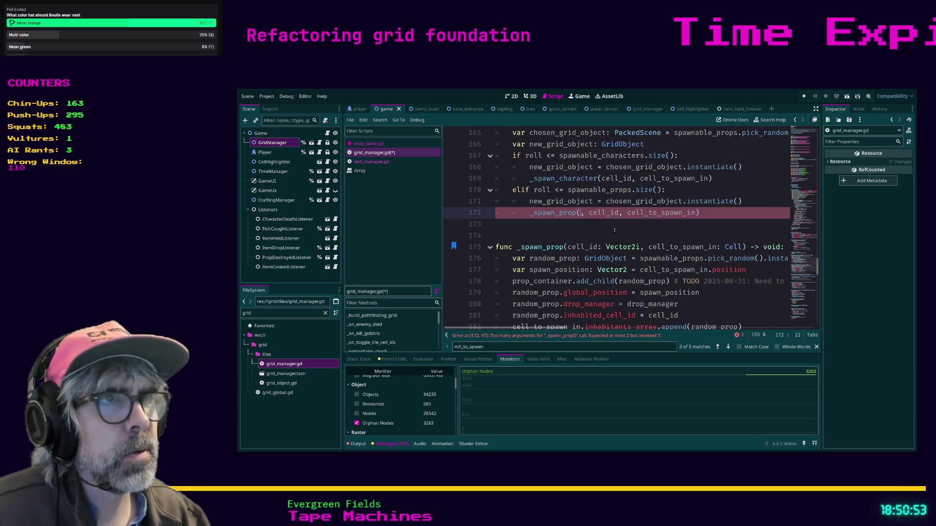
{"action": "key", "text": "BackSpace"}
{"action": "key", "text": "Delete"}
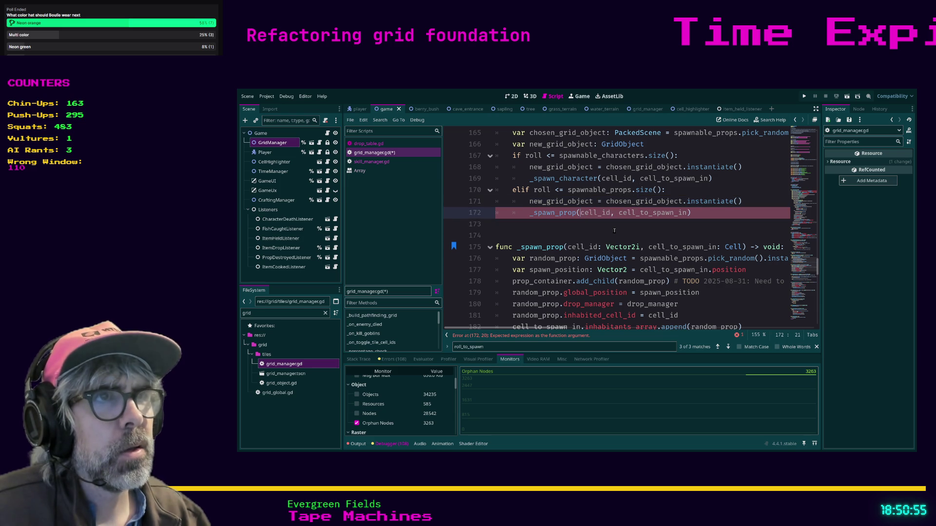
- Delete the instantiate lines from both the props and characters spawn branches
{"action": "key", "text": "Up"}
{"action": "key", "text": "End"}
{"action": "key", "text": "shift+Home"}
{"action": "key", "text": "shift+Home"}
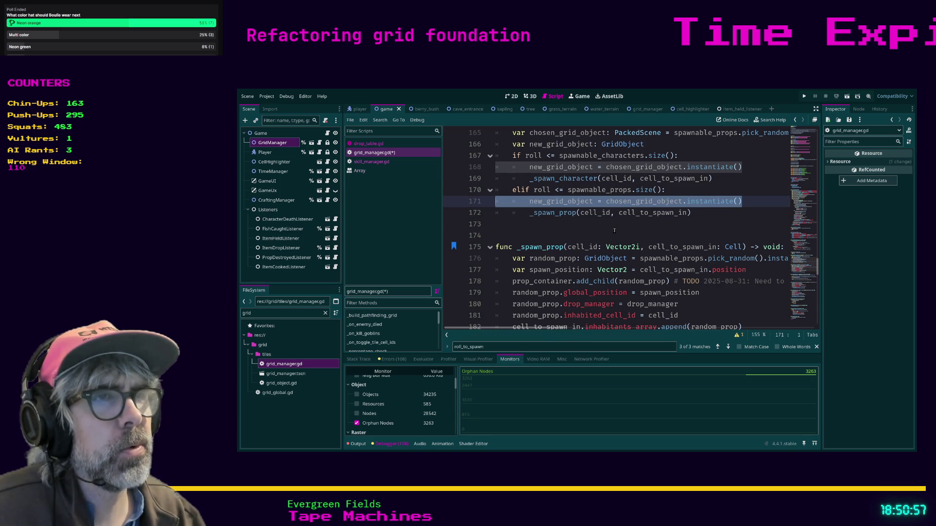
{"action": "key", "text": "BackSpace"}
{"action": "key", "text": "BackSpace"}
{"action": "key", "text": "Up"}
{"action": "key", "text": "Up"}
{"action": "key", "text": "Up"}
{"action": "key", "text": "End"}
{"action": "key", "text": "shift+Home"}
{"action": "key", "text": "BackSpace"}
{"action": "key", "text": "BackSpace"}
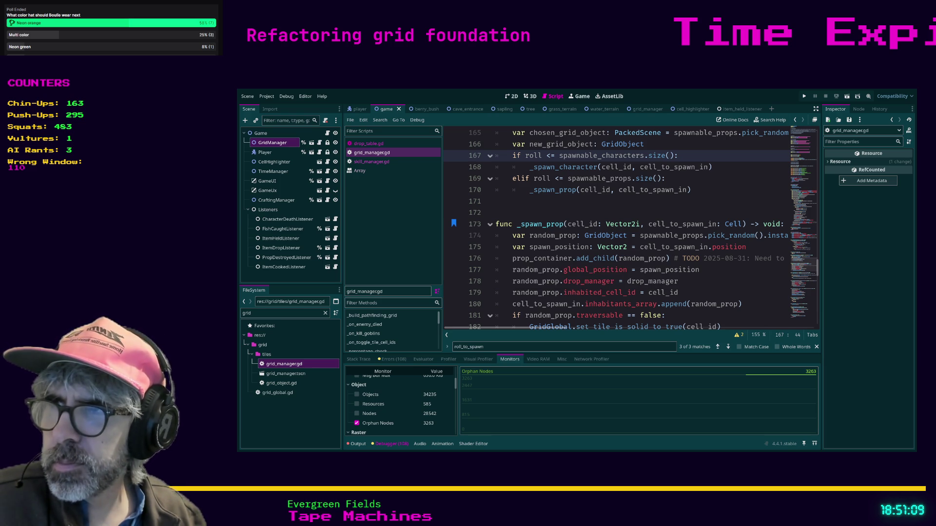
{"action": "left_click", "coordinate": [564, 201]}
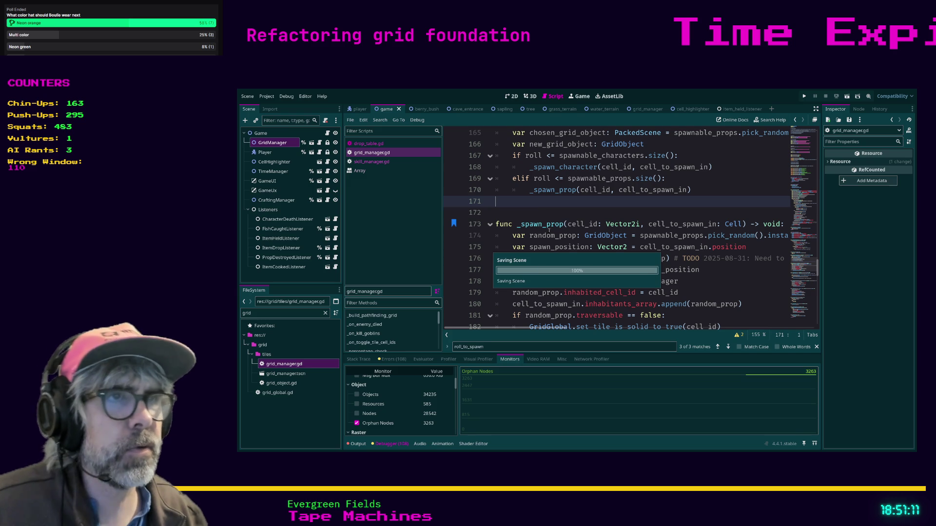
- Run the game with F5 to test the refactor, then show the debugger's Monitors
{"action": "key", "text": "F5"}
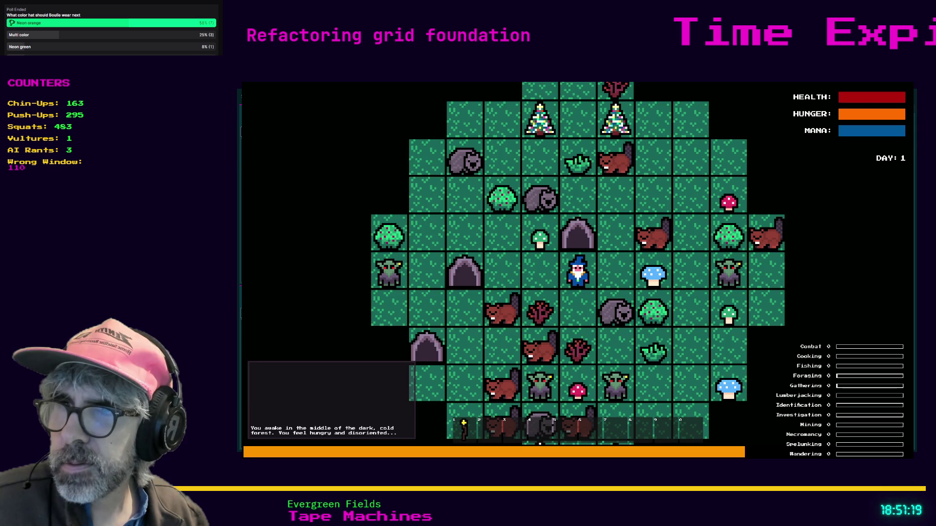
{"action": "key", "text": "alt+Tab"}
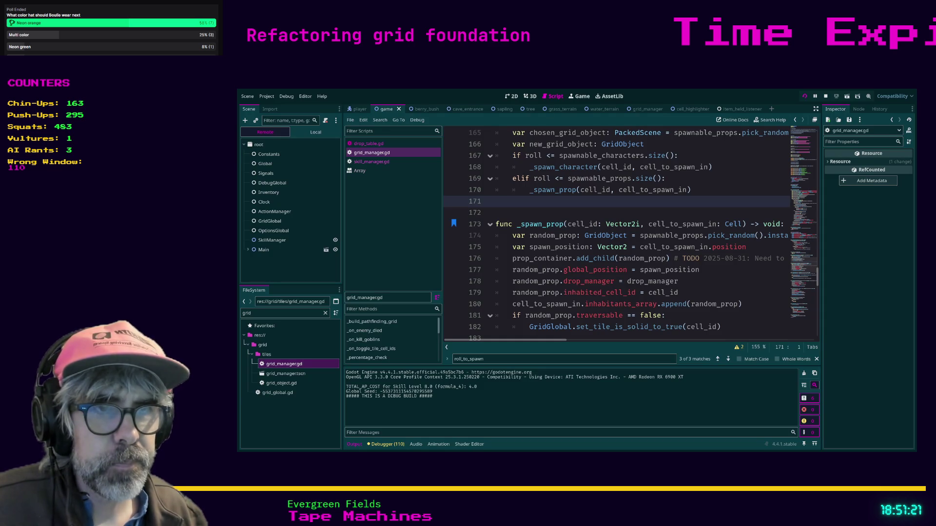
{"action": "left_click", "coordinate": [386, 444]}
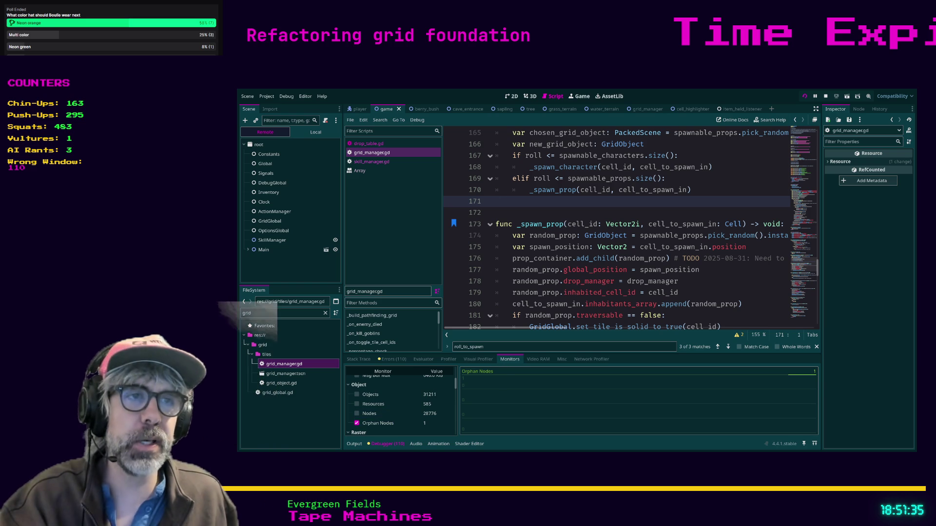
- Save grid_manager.gd and stop the running game with F8 after reading the log
{"action": "left_click", "coordinate": [730, 283]}
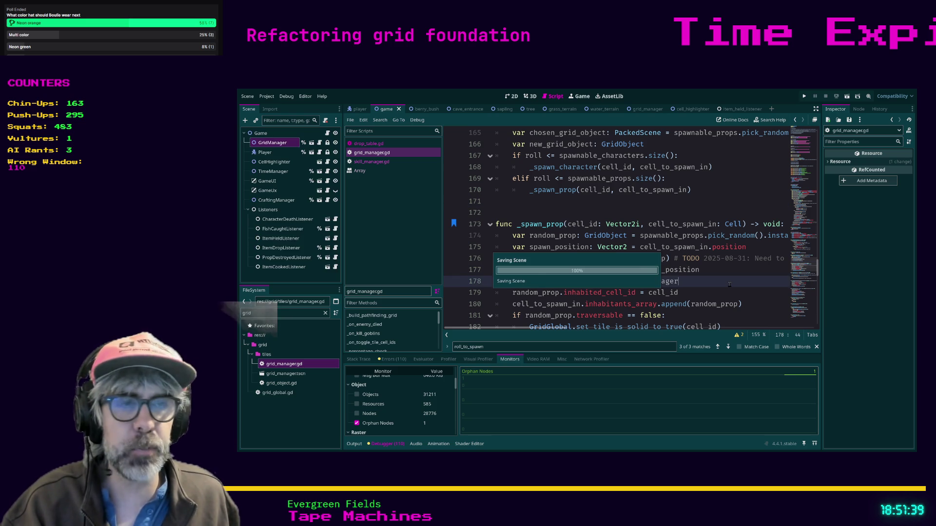
{"action": "key", "text": "alt+o"}
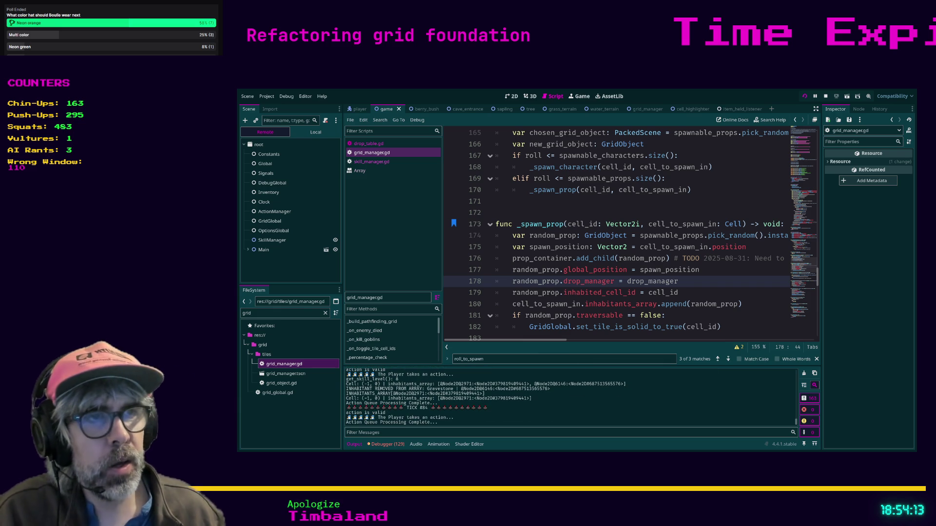
{"action": "key", "text": "F8"}
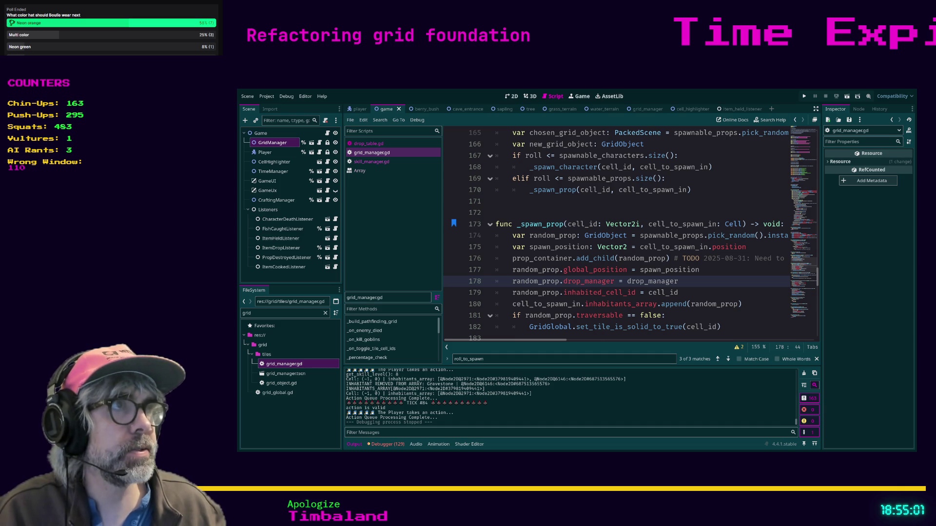
- Save grid_manager.gd once more before switching to the JankJam2 Demo Disc browser page
{"action": "left_click", "coordinate": [705, 275]}
{"action": "key", "text": "ctrl+s"}
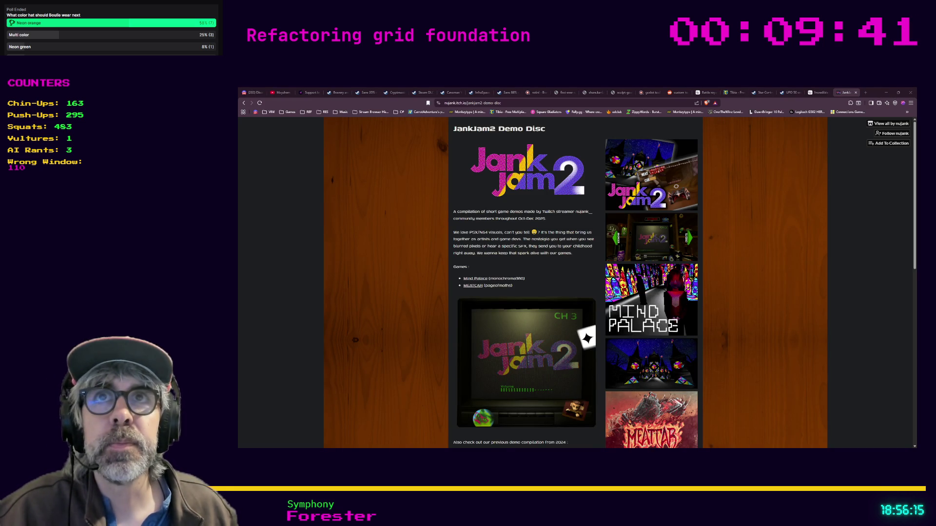
- Load silentteacher.toxicode.fr in a new Firefox tab
{"action": "key", "text": "ctrl+t"}
{"action": "type", "text": "silent"}
{"action": "key", "text": "Return"}
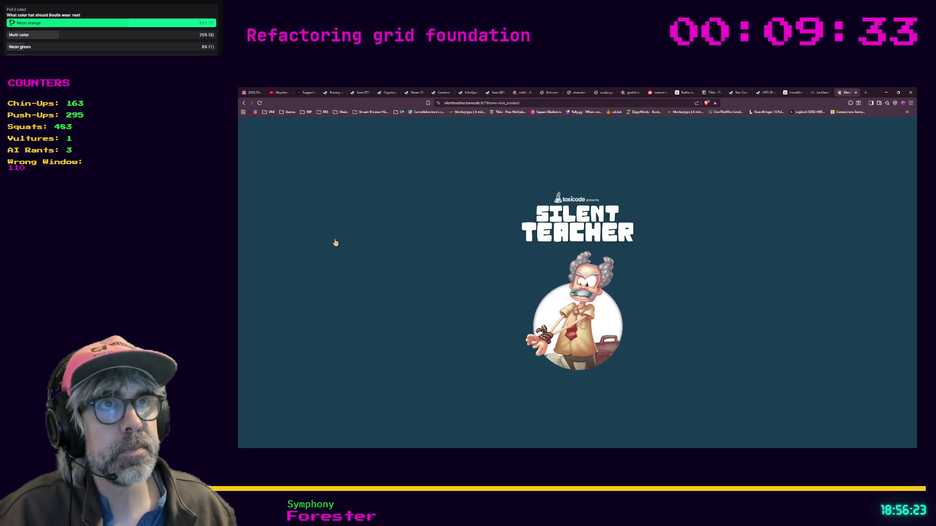
- Zoom the page in and solve the two-cars, two-buses and doubled bike-plane puzzles
{"action": "left_click", "coordinate": [566, 334]}
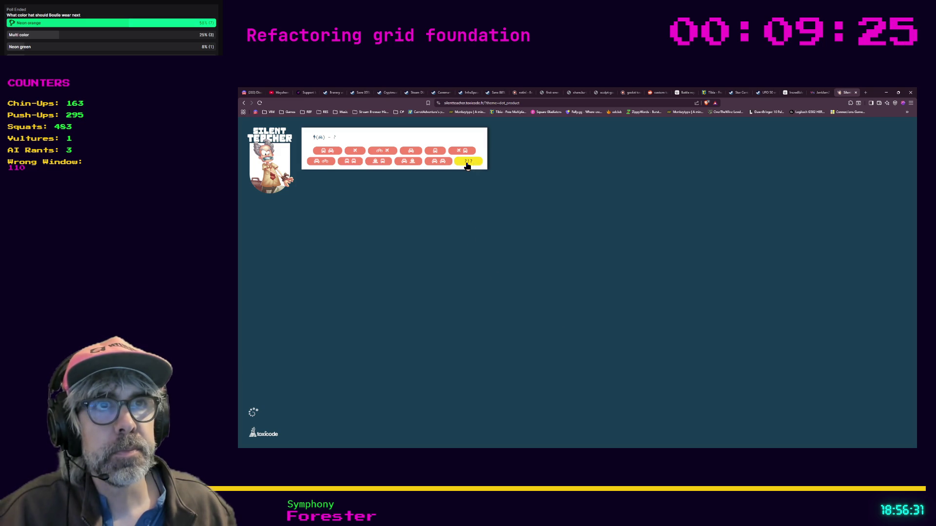
{"action": "left_click", "coordinate": [467, 165]}
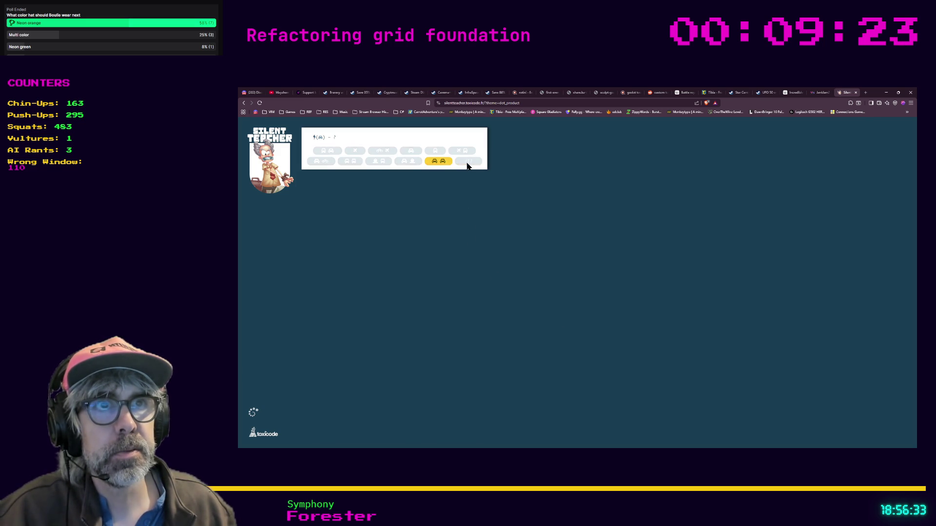
{"action": "left_click", "coordinate": [438, 162]}
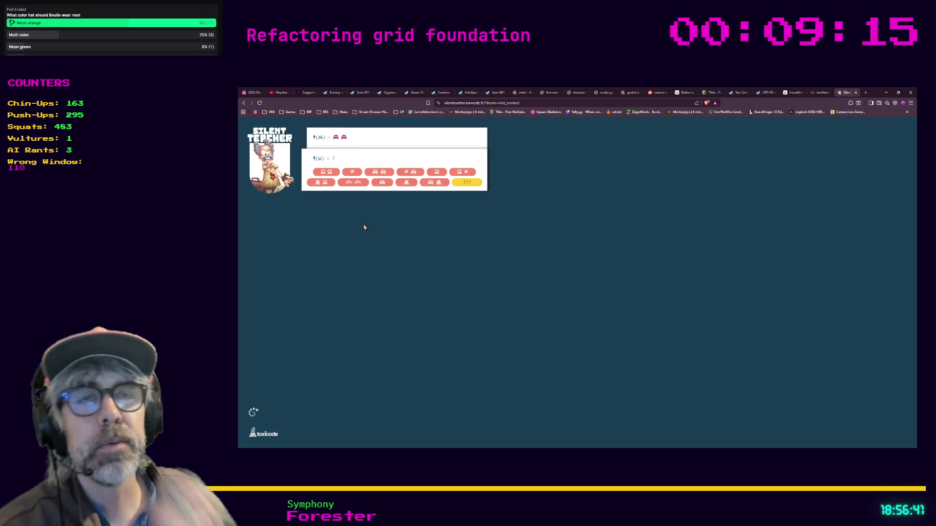
{"action": "key", "text": "ctrl+plus"}
{"action": "key", "text": "ctrl+plus"}
{"action": "key", "text": "ctrl+plus"}
{"action": "key", "text": "ctrl+plus"}
{"action": "key", "text": "ctrl+plus"}
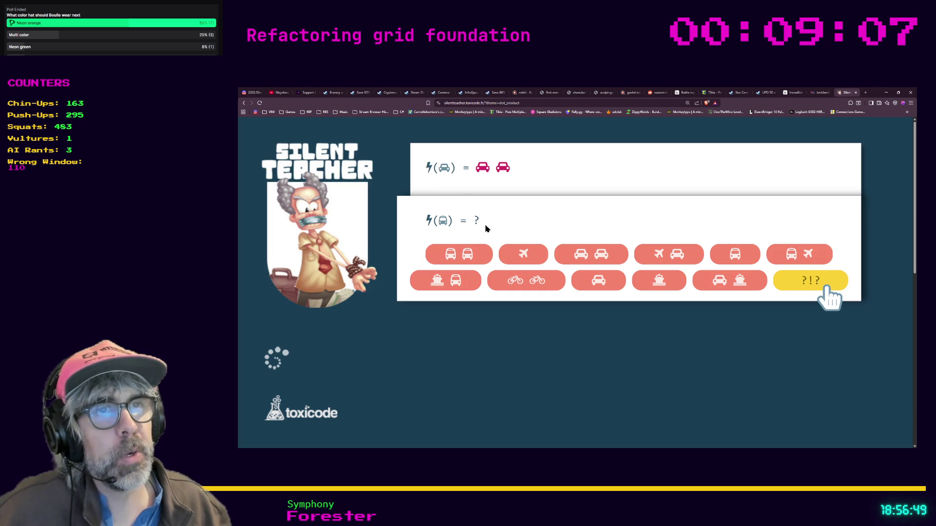
{"action": "left_click", "coordinate": [794, 282]}
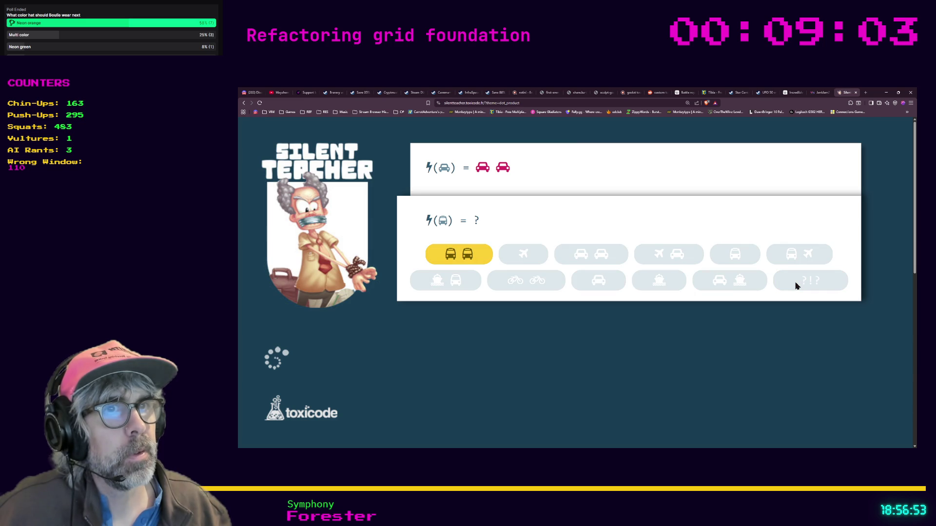
{"action": "left_click", "coordinate": [460, 255]}
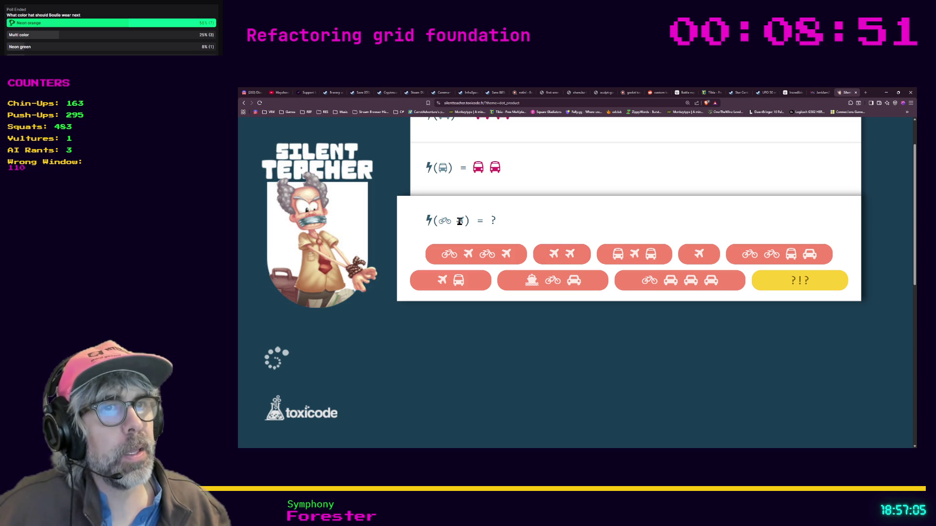
{"action": "left_click", "coordinate": [451, 252]}
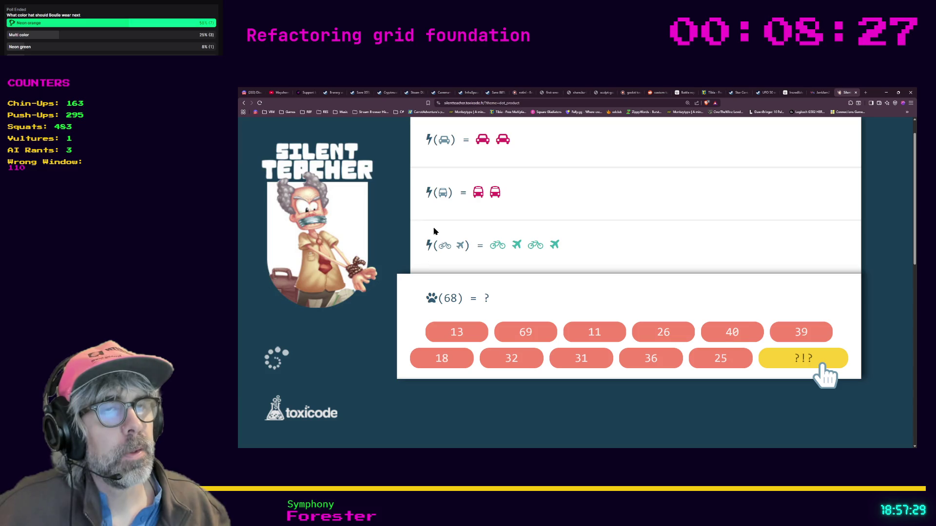
- Answer paw(68) with 69, paw(51) with 52, tree(15) with 13 and tree(8) with 6, revealing answers via ?!?
{"action": "scroll", "coordinate": [442, 264], "scroll_direction": "down", "scroll_amount": 1}
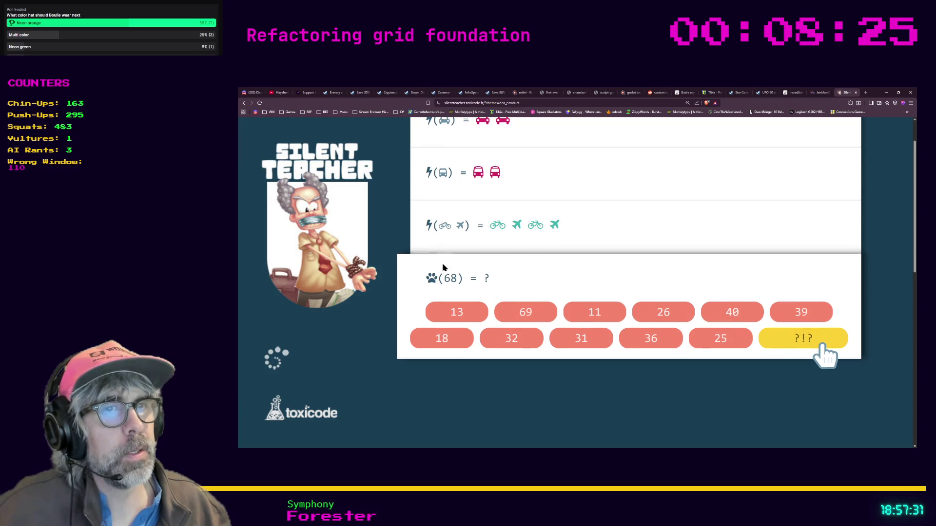
{"action": "left_click", "coordinate": [782, 333]}
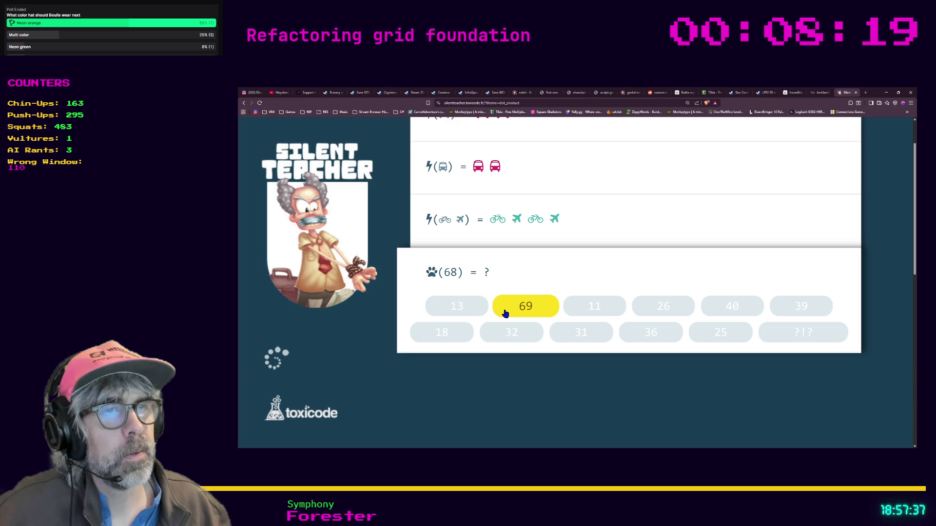
{"action": "left_click", "coordinate": [504, 312]}
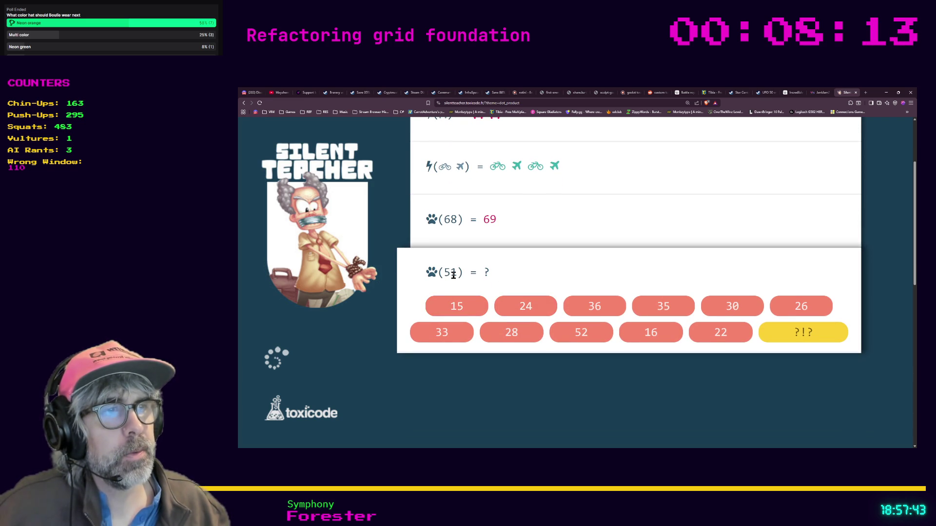
{"action": "left_click", "coordinate": [563, 340]}
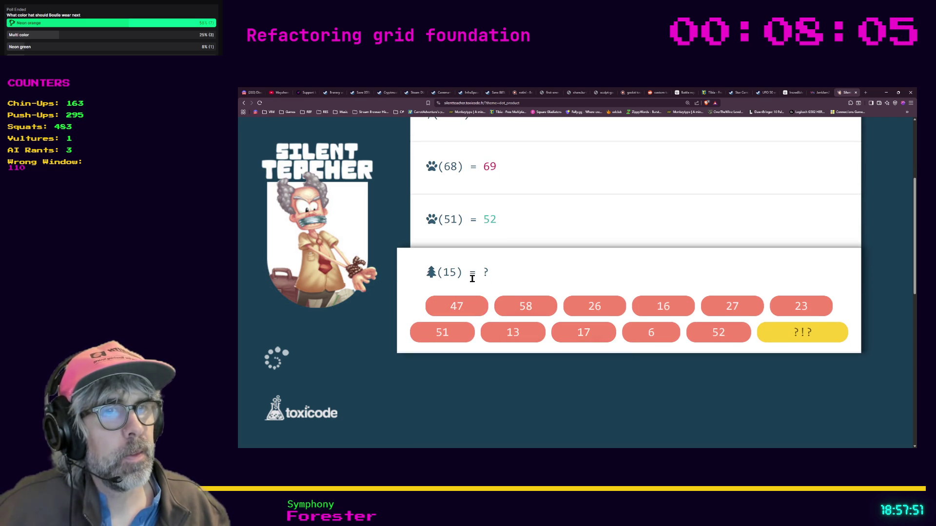
{"action": "left_click", "coordinate": [773, 340]}
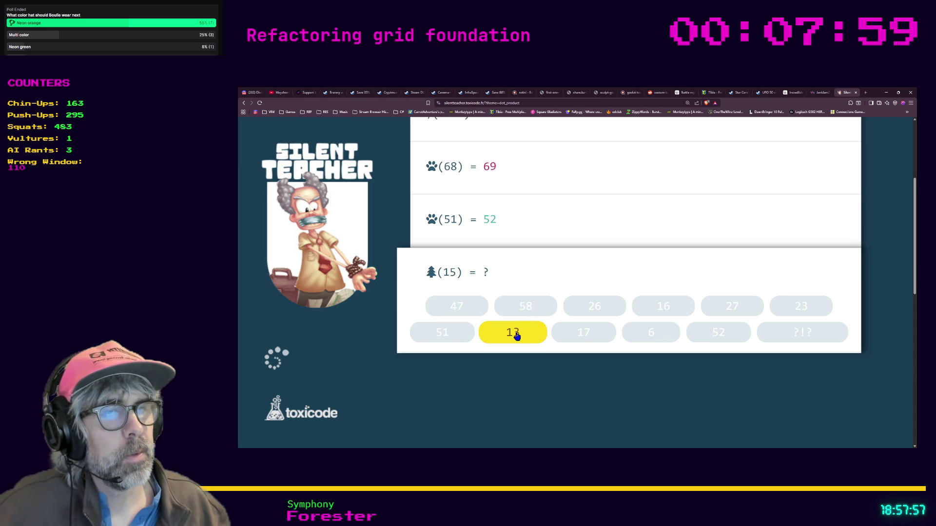
{"action": "left_click", "coordinate": [516, 334]}
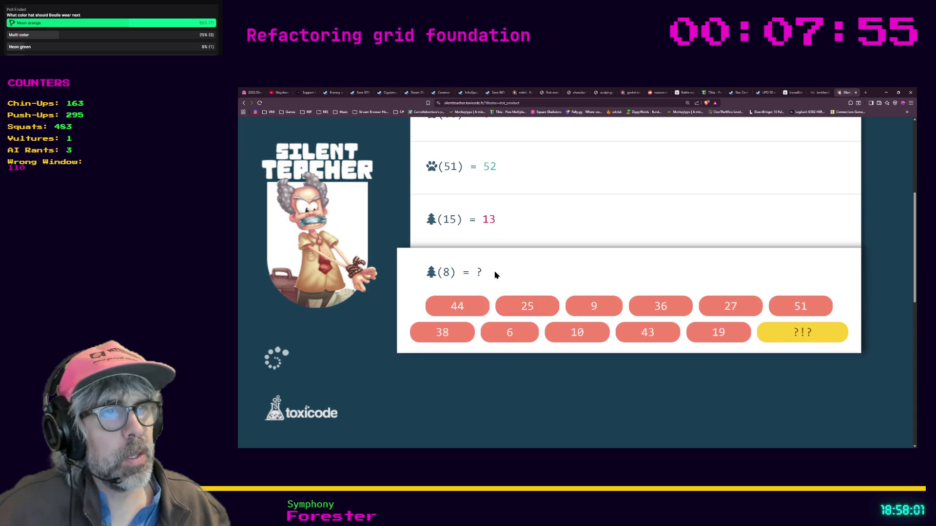
{"action": "left_click", "coordinate": [510, 335]}
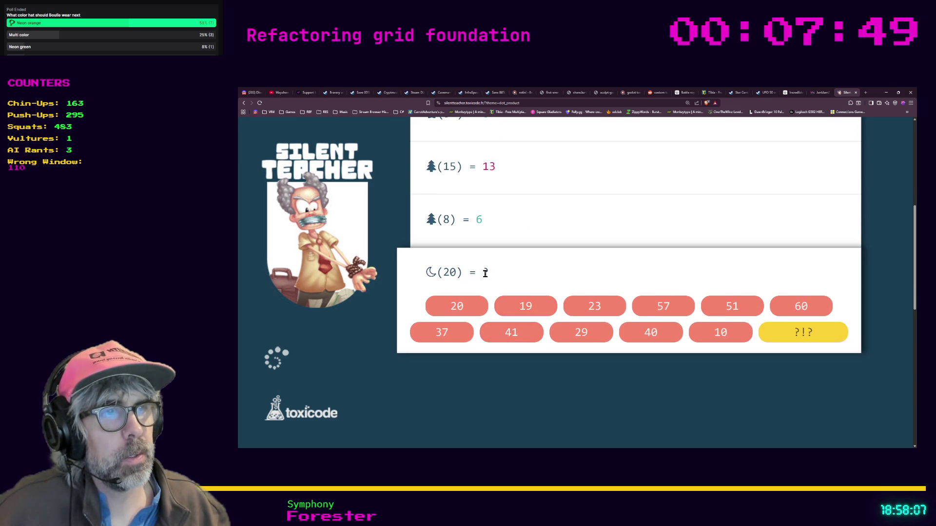
- Answer the moon puzzles with 40 and 20, then the snowflake puzzles with 205 and 17
{"action": "left_click", "coordinate": [783, 333]}
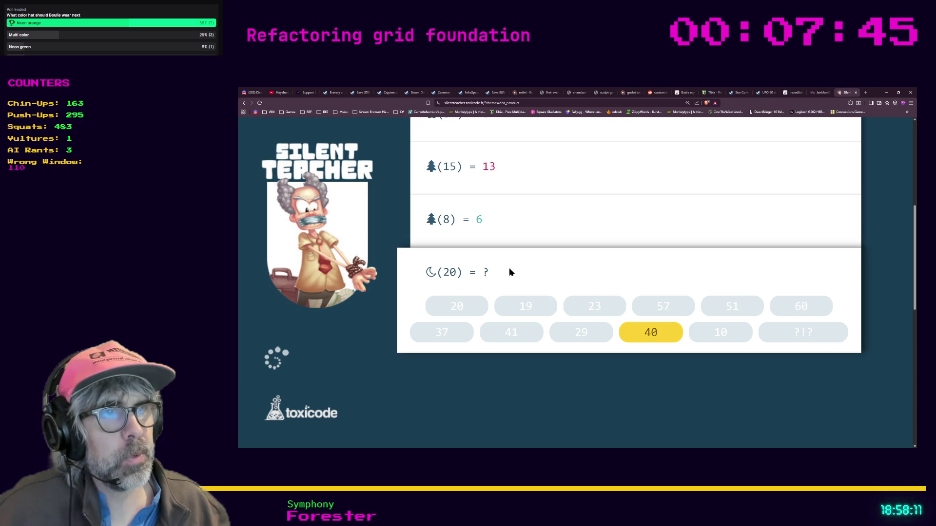
{"action": "left_click", "coordinate": [657, 326]}
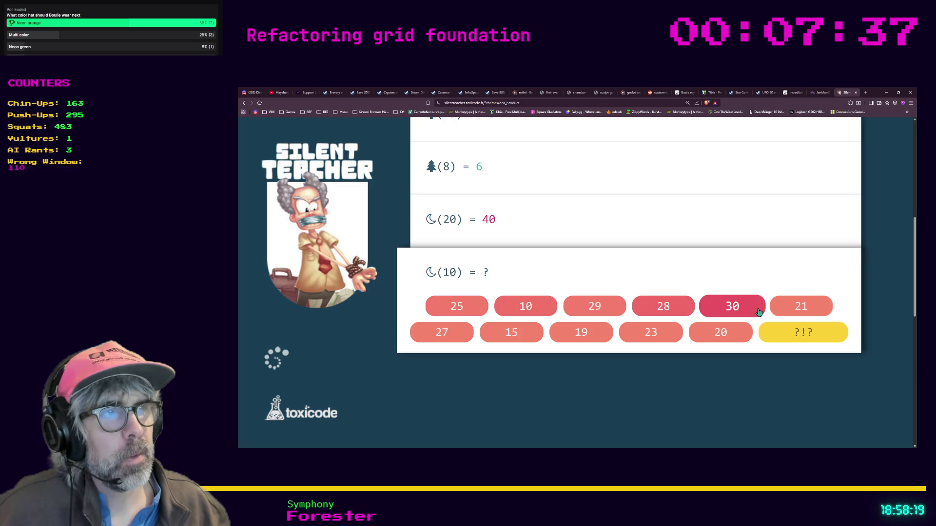
{"action": "left_click", "coordinate": [733, 338]}
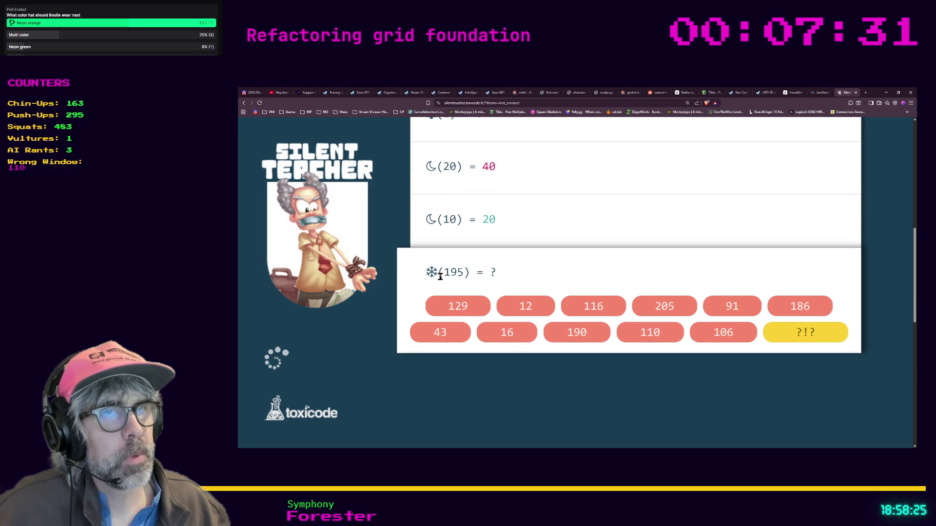
{"action": "scroll", "coordinate": [520, 288], "scroll_direction": "up", "scroll_amount": 8}
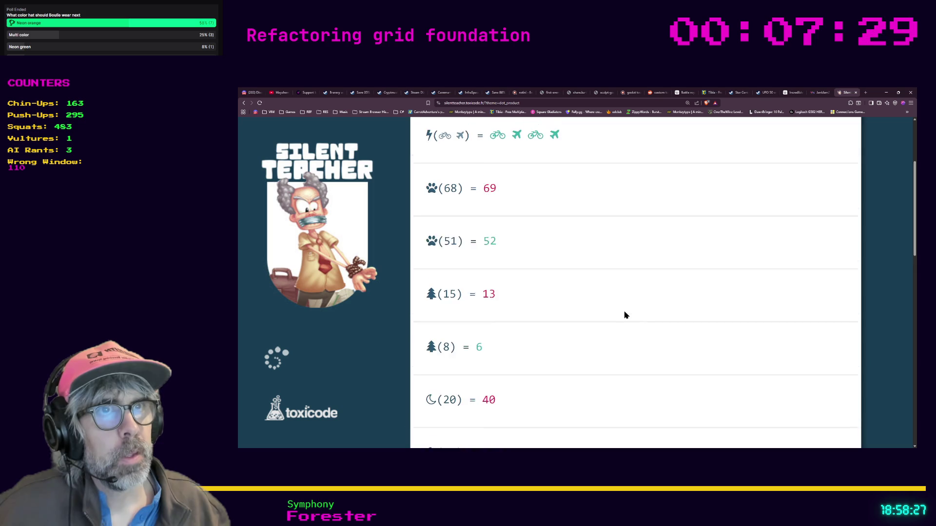
{"action": "scroll", "coordinate": [518, 273], "scroll_direction": "down", "scroll_amount": 8}
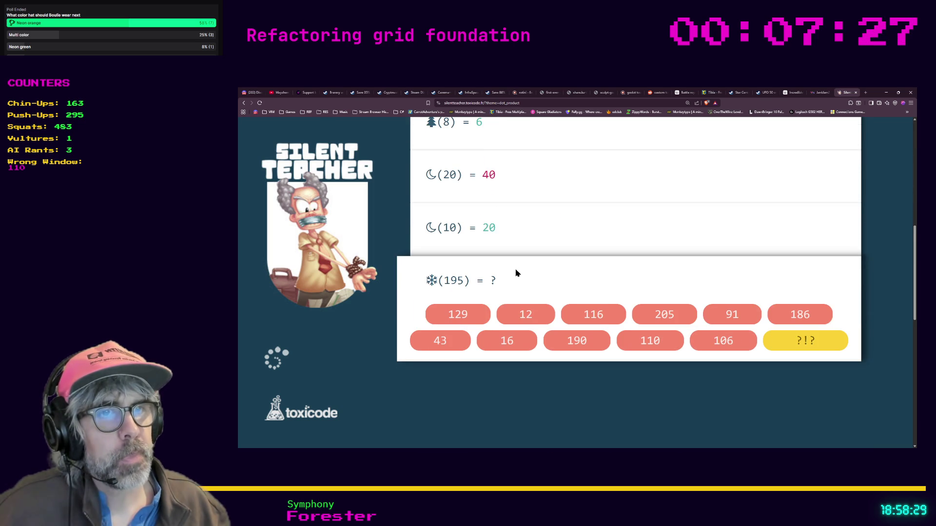
{"action": "left_click", "coordinate": [773, 340]}
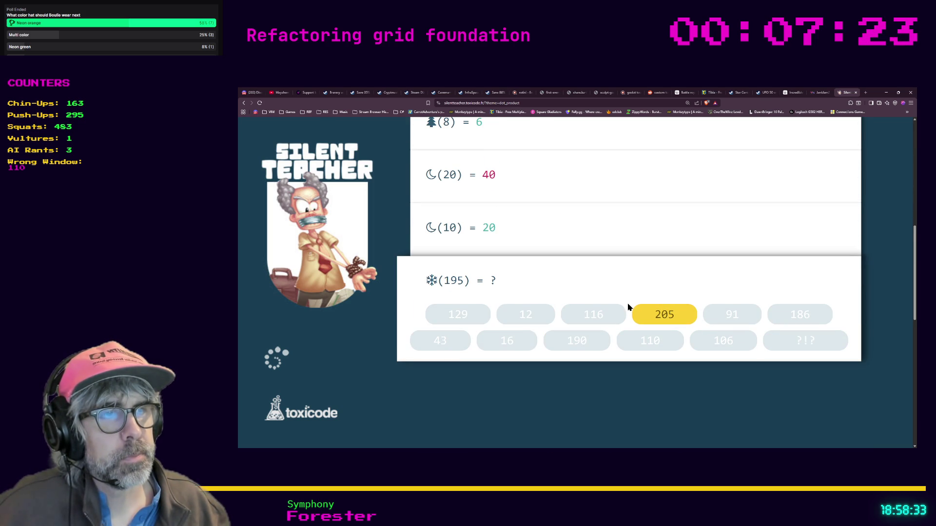
{"action": "left_click", "coordinate": [668, 312]}
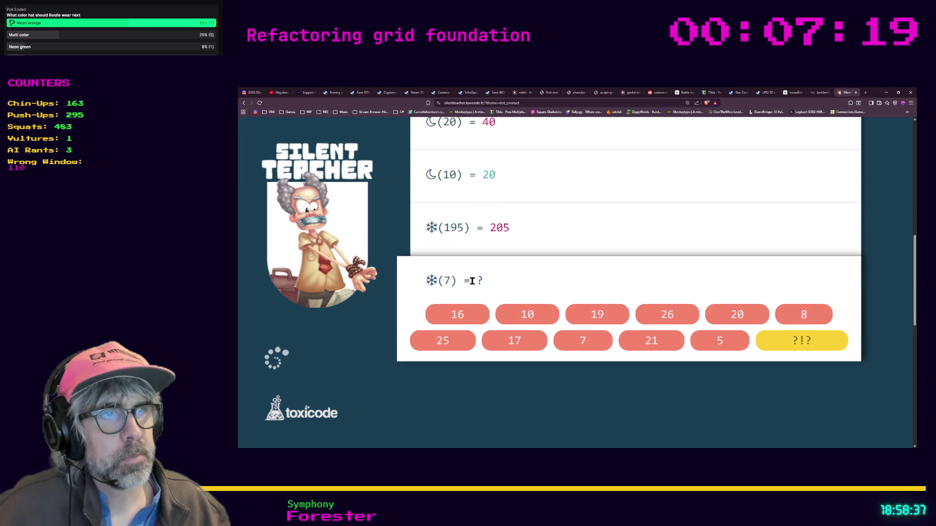
{"action": "left_click", "coordinate": [515, 340]}
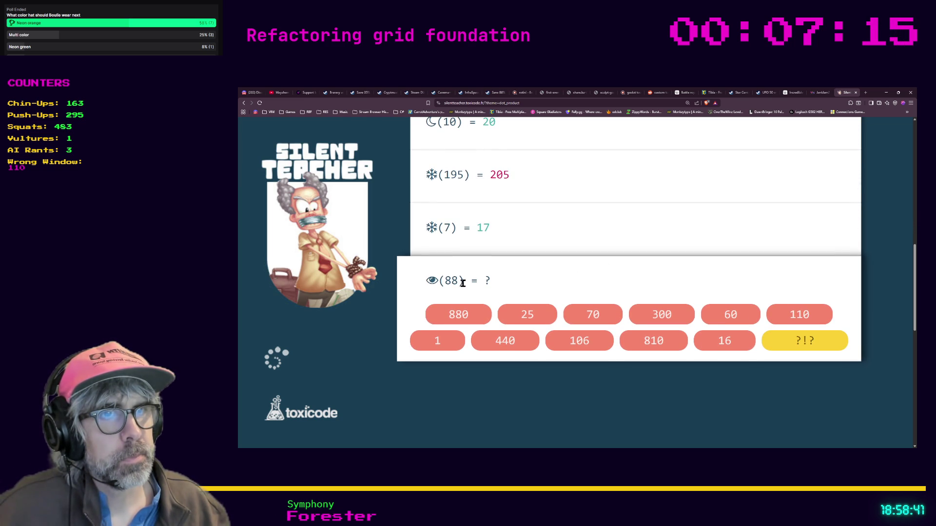
- Answer the eye puzzles with 880 and 1750, the rocket puzzles with 3 and 8, and the bug puzzles with 1 and 2
{"action": "left_click", "coordinate": [775, 341]}
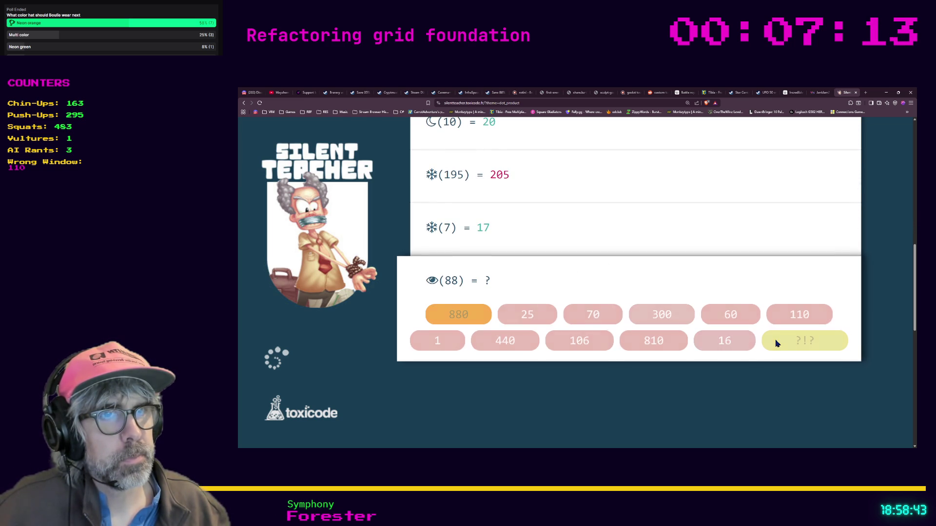
{"action": "left_click", "coordinate": [477, 314]}
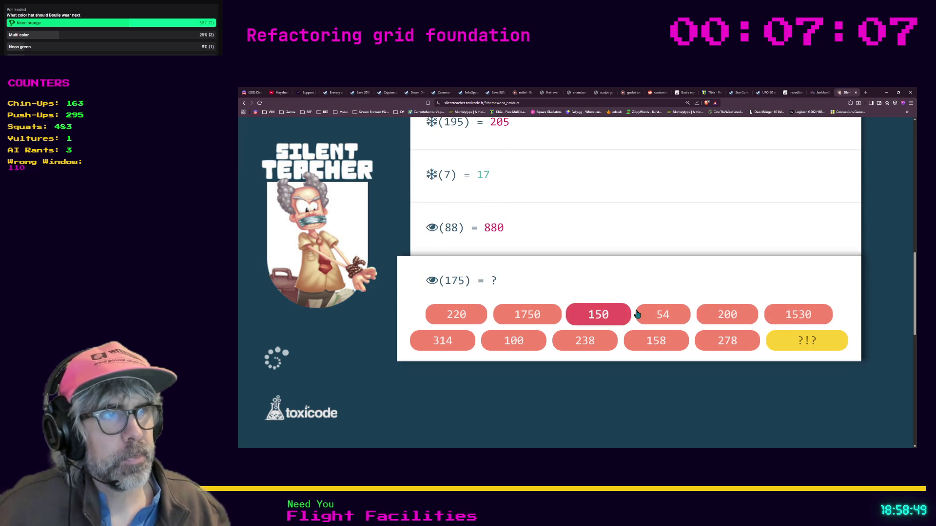
{"action": "left_click", "coordinate": [524, 322]}
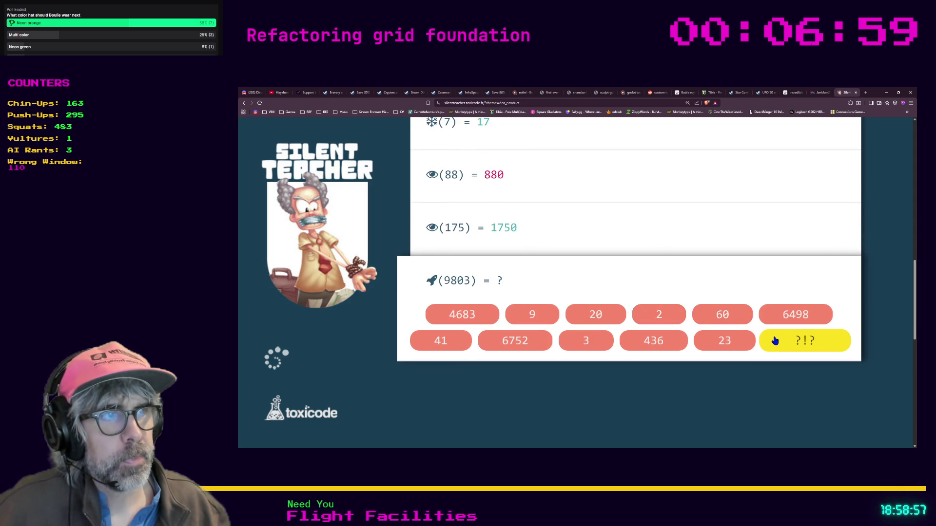
{"action": "left_click", "coordinate": [775, 340]}
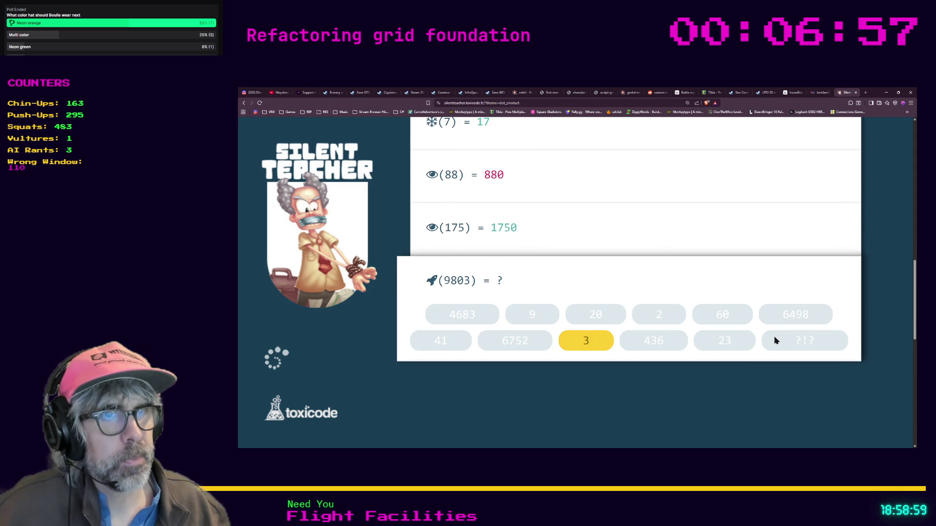
{"action": "left_click", "coordinate": [593, 340]}
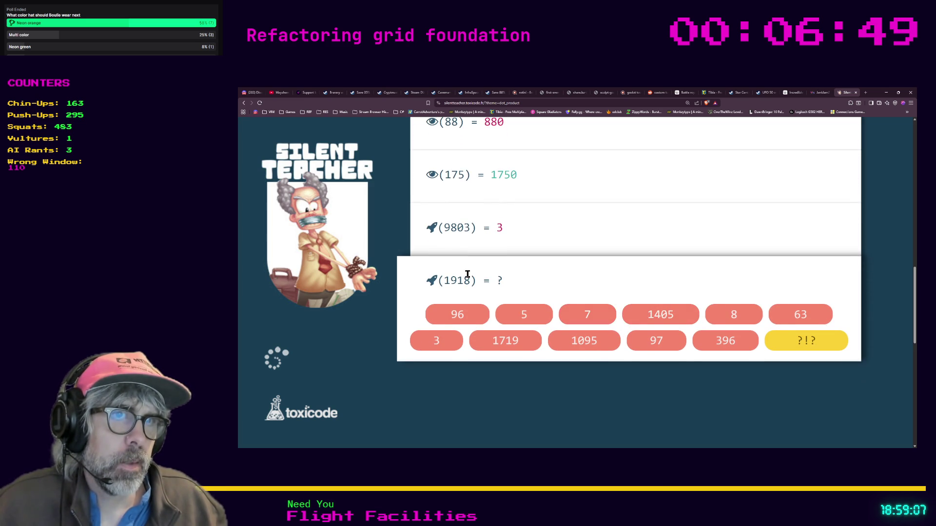
{"action": "left_click", "coordinate": [734, 315]}
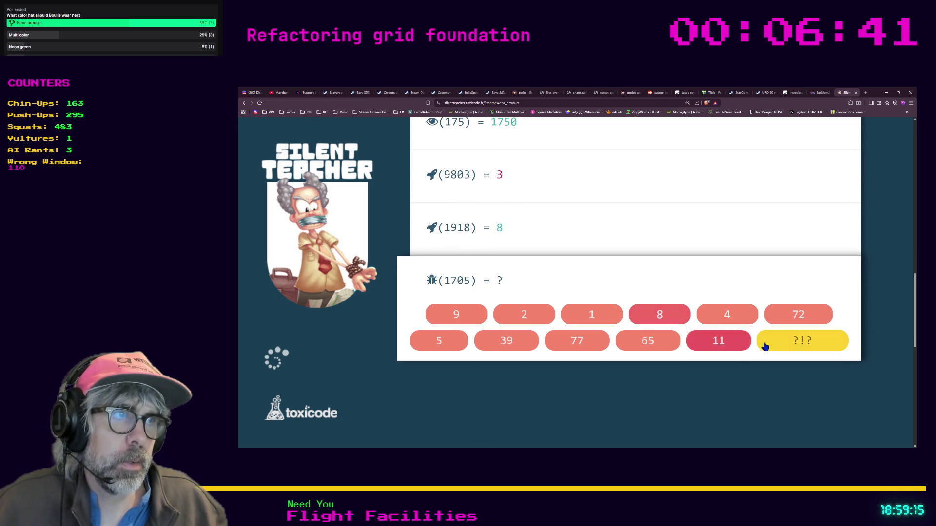
{"action": "left_click", "coordinate": [771, 346]}
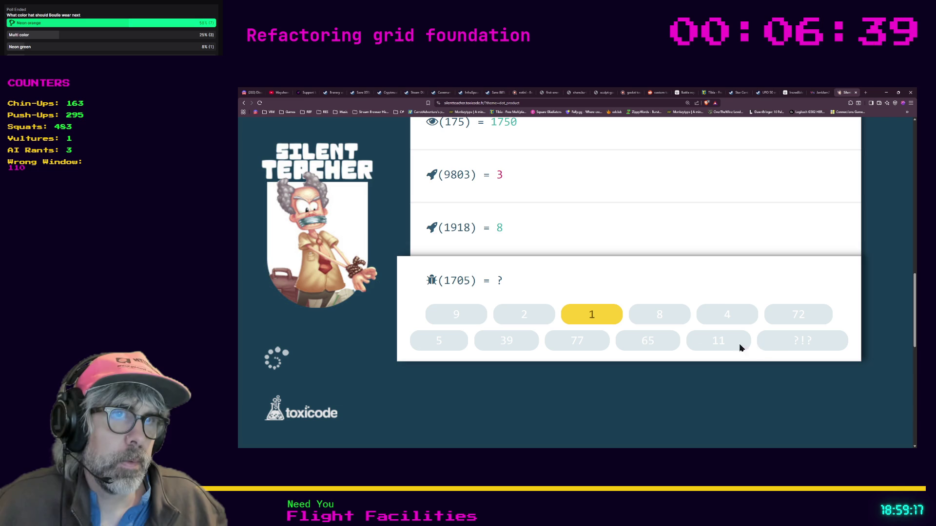
{"action": "left_click", "coordinate": [596, 317]}
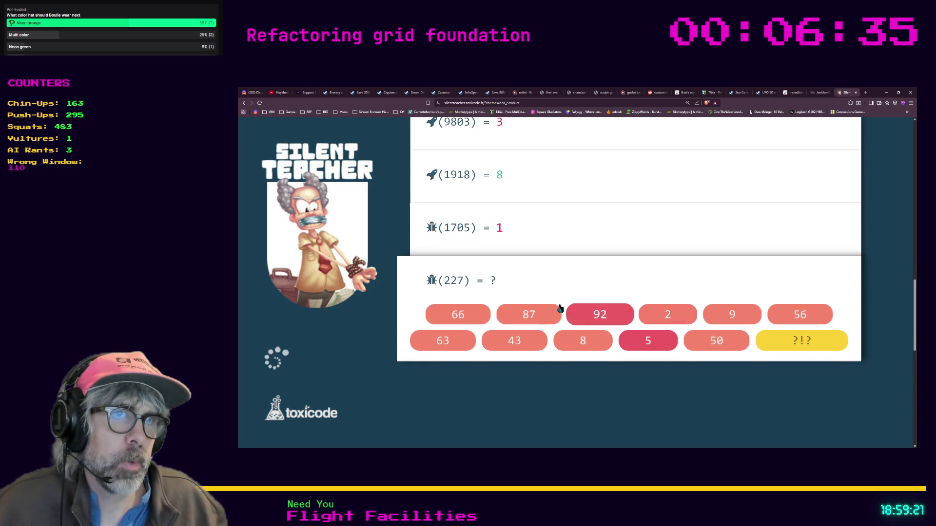
{"action": "left_click", "coordinate": [665, 315]}
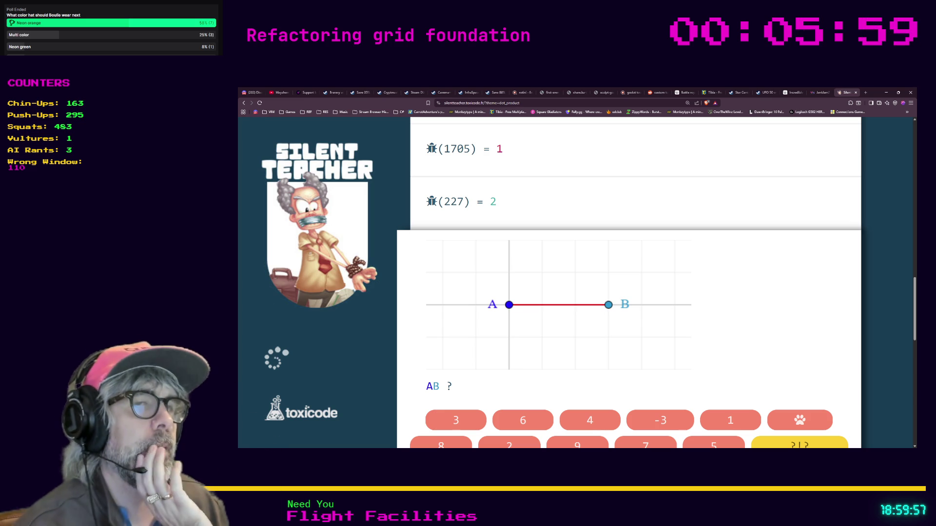
- Answer the successive horizontal AB length puzzles with the paw symbol, then 5, then 2
{"action": "scroll", "coordinate": [362, 282], "scroll_direction": "down", "scroll_amount": 1}
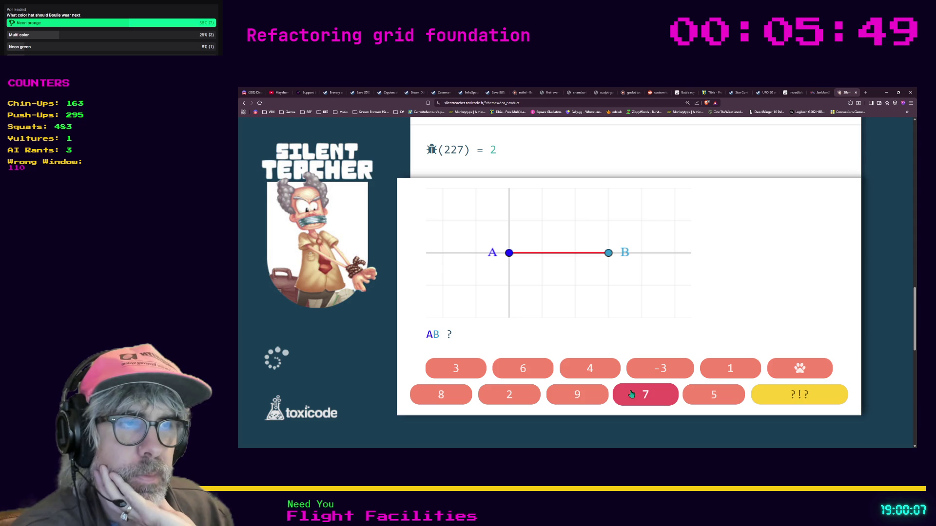
{"action": "scroll", "coordinate": [621, 390], "scroll_direction": "down", "scroll_amount": 1}
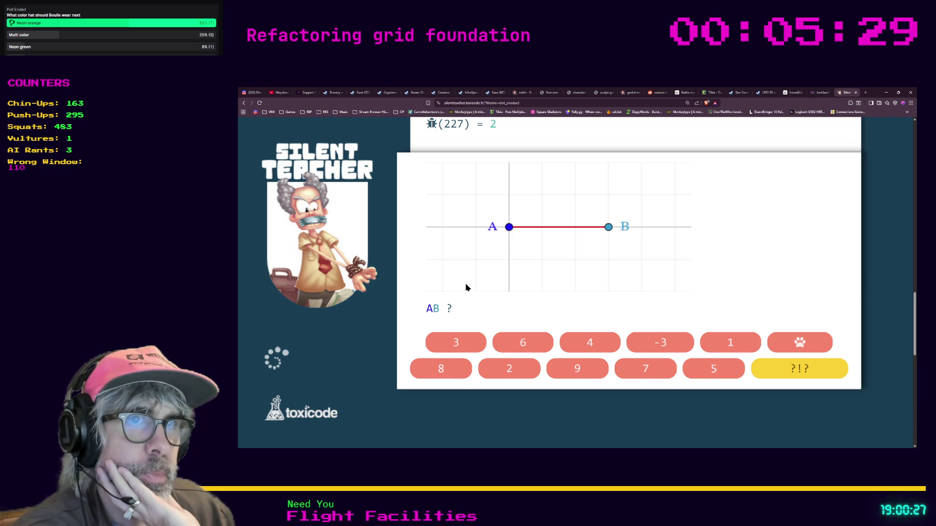
{"action": "scroll", "coordinate": [470, 293], "scroll_direction": "up", "scroll_amount": 1}
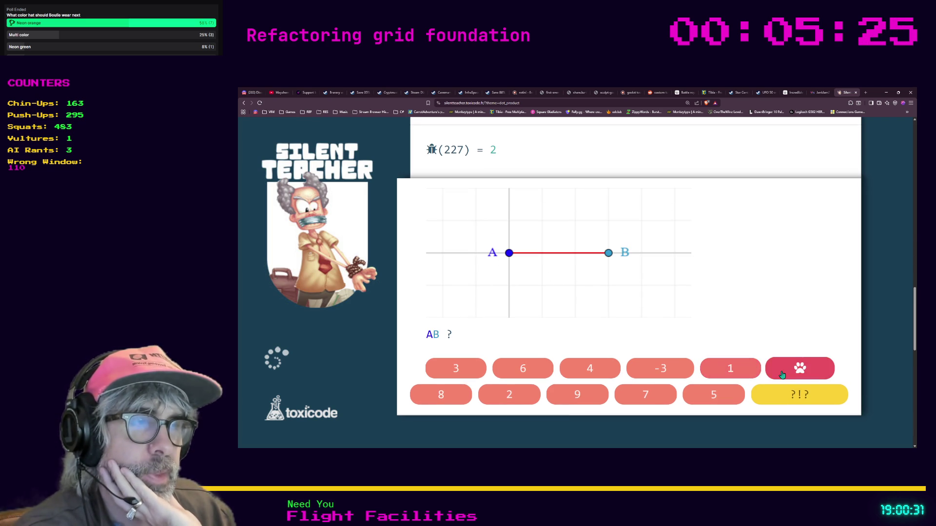
{"action": "left_click", "coordinate": [800, 369]}
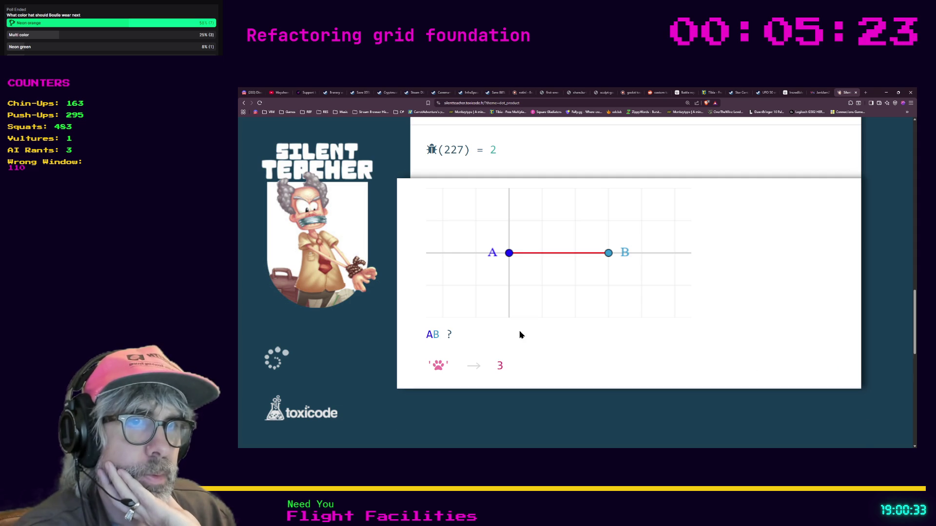
{"action": "scroll", "coordinate": [441, 231], "scroll_direction": "up", "scroll_amount": 1}
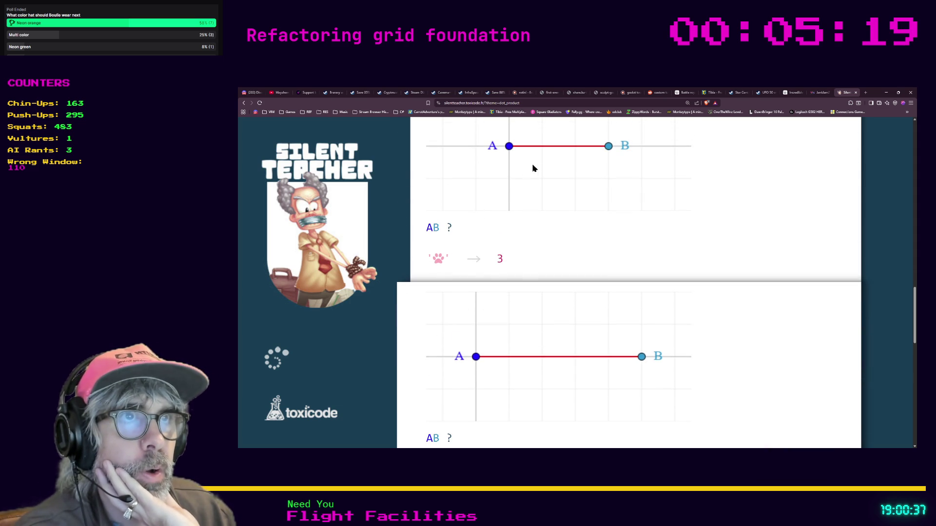
{"action": "scroll", "coordinate": [429, 232], "scroll_direction": "down", "scroll_amount": 1}
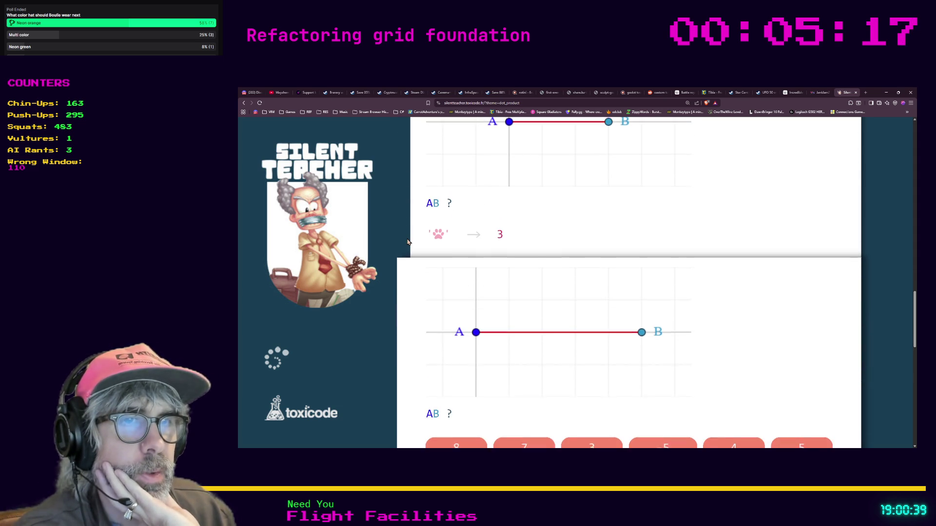
{"action": "scroll", "coordinate": [508, 279], "scroll_direction": "down", "scroll_amount": 1}
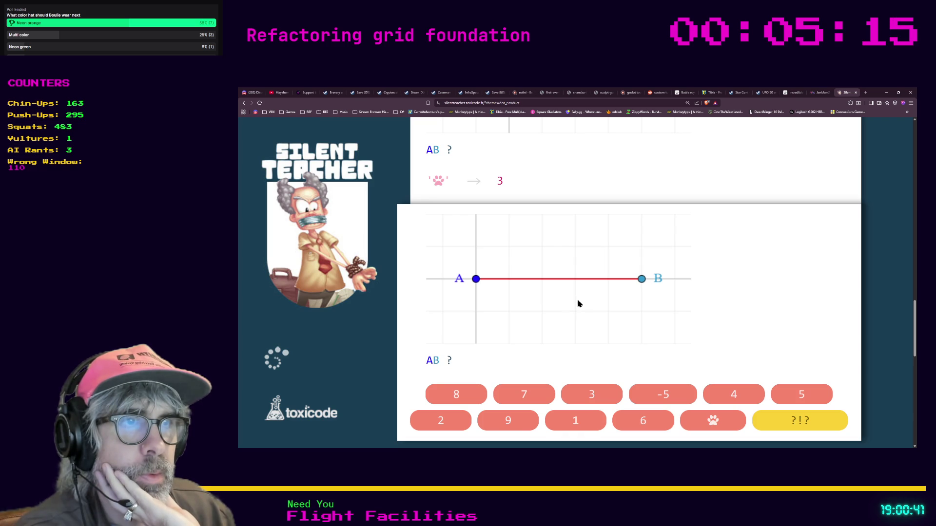
{"action": "left_click", "coordinate": [801, 394]}
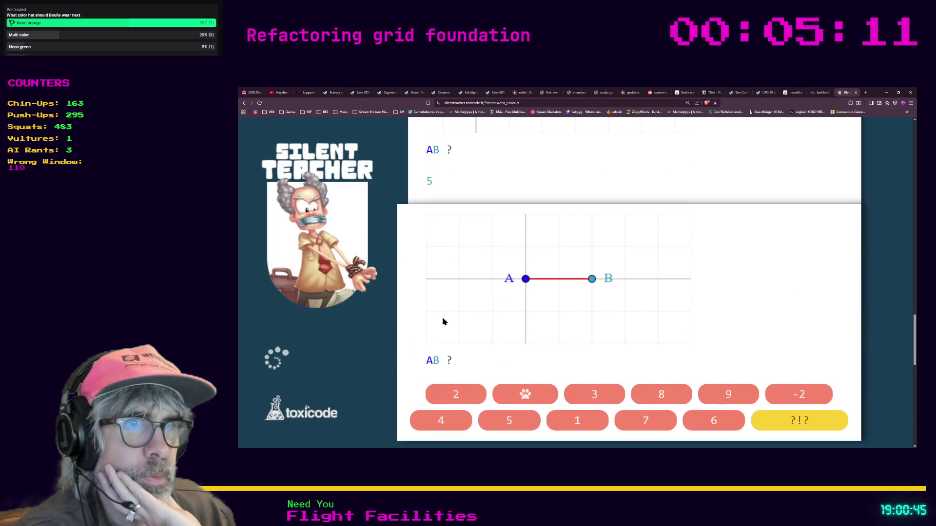
{"action": "left_click", "coordinate": [454, 396]}
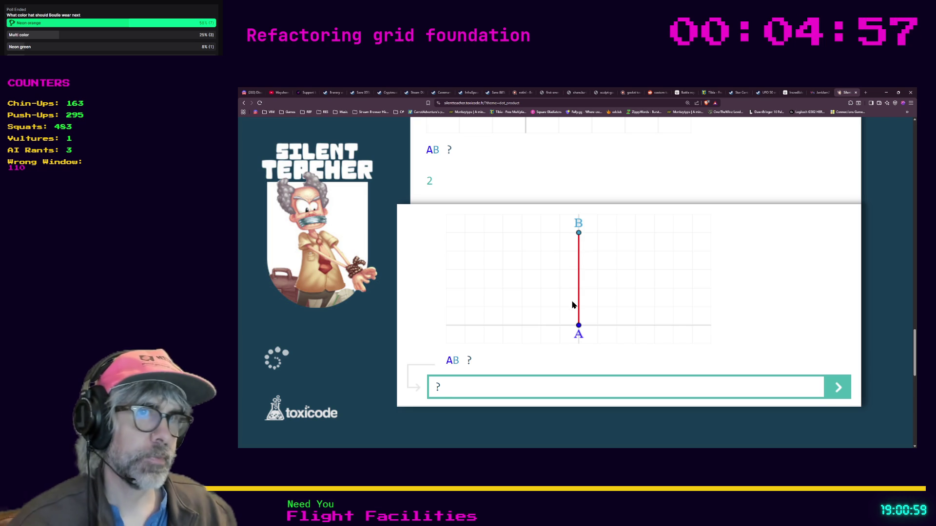
{"action": "type", "text": "5"}
- Submit 5 for the vertical AB length, then answer the next AB puzzles with -3, 5 and 7
{"action": "key", "text": "Return"}
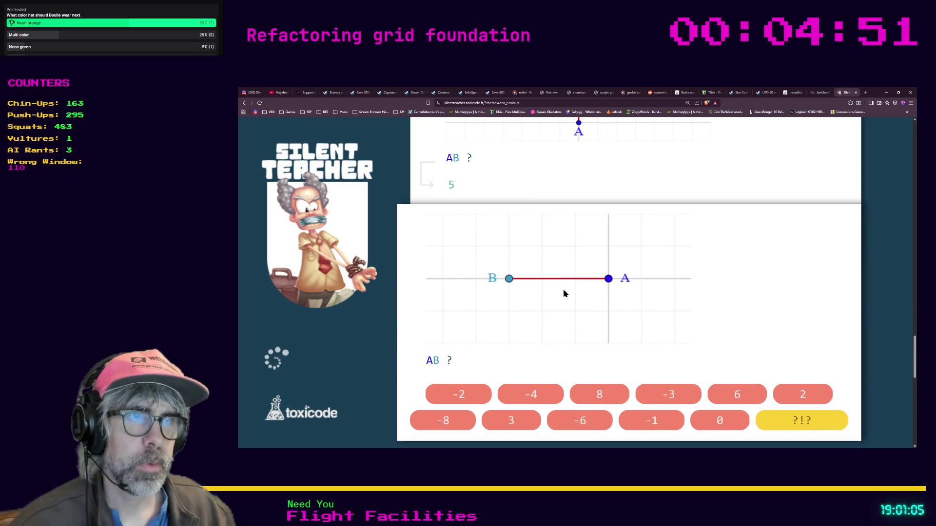
{"action": "left_click", "coordinate": [665, 392]}
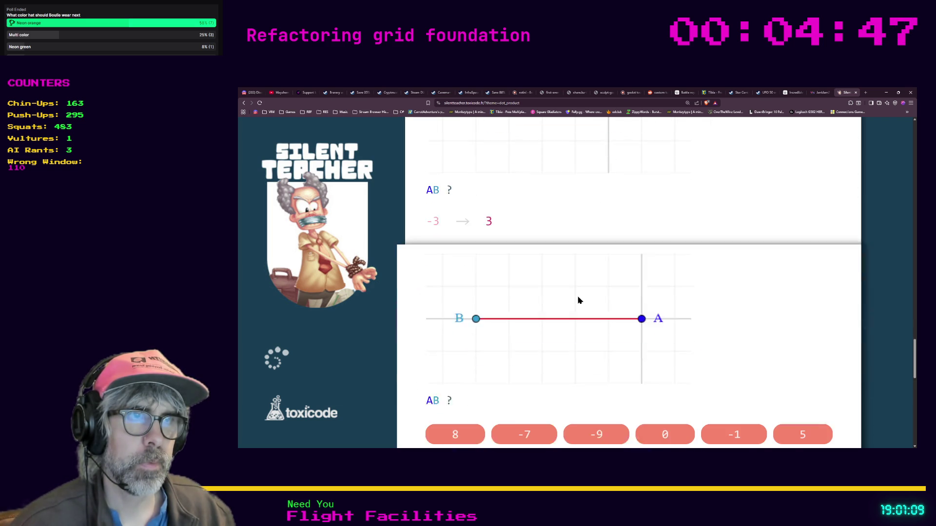
{"action": "scroll", "coordinate": [538, 312], "scroll_direction": "up", "scroll_amount": 3}
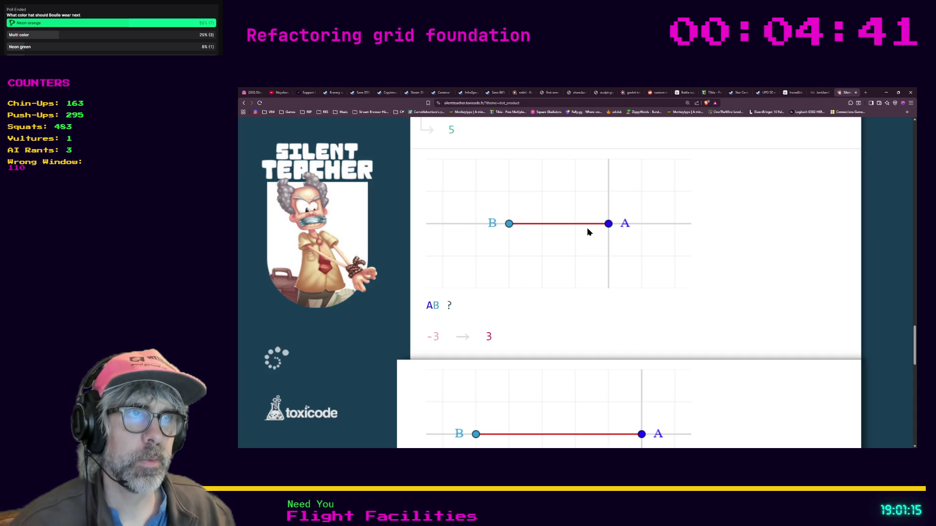
{"action": "scroll", "coordinate": [535, 295], "scroll_direction": "down", "scroll_amount": 3}
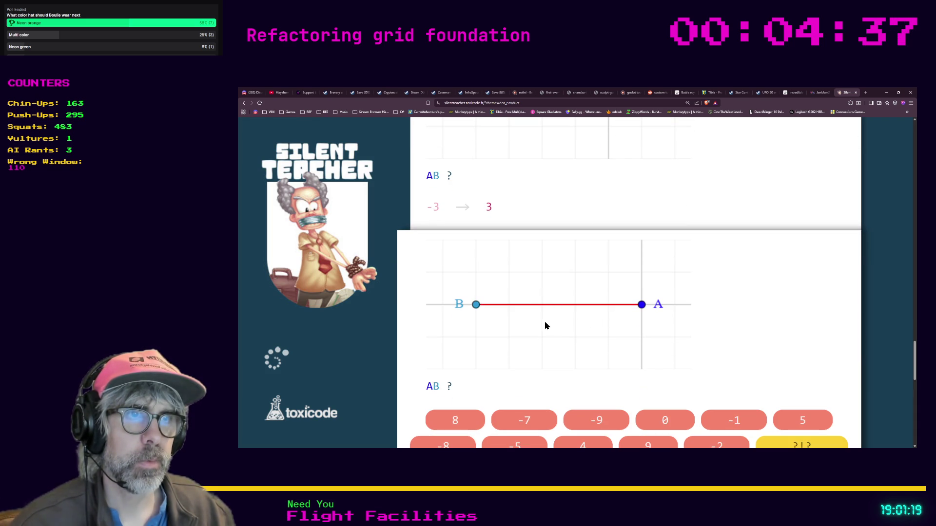
{"action": "scroll", "coordinate": [443, 324], "scroll_direction": "down", "scroll_amount": 1}
{"action": "left_click", "coordinate": [781, 371]}
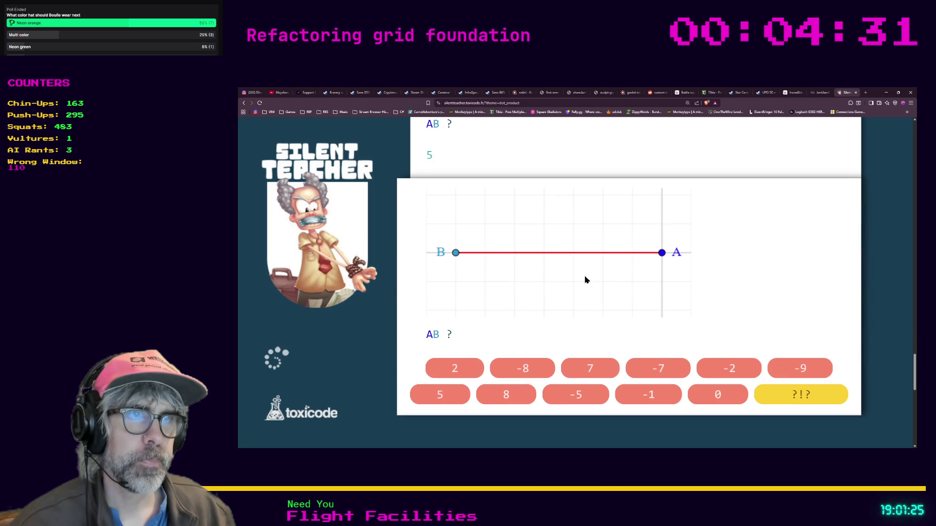
{"action": "left_click", "coordinate": [591, 371]}
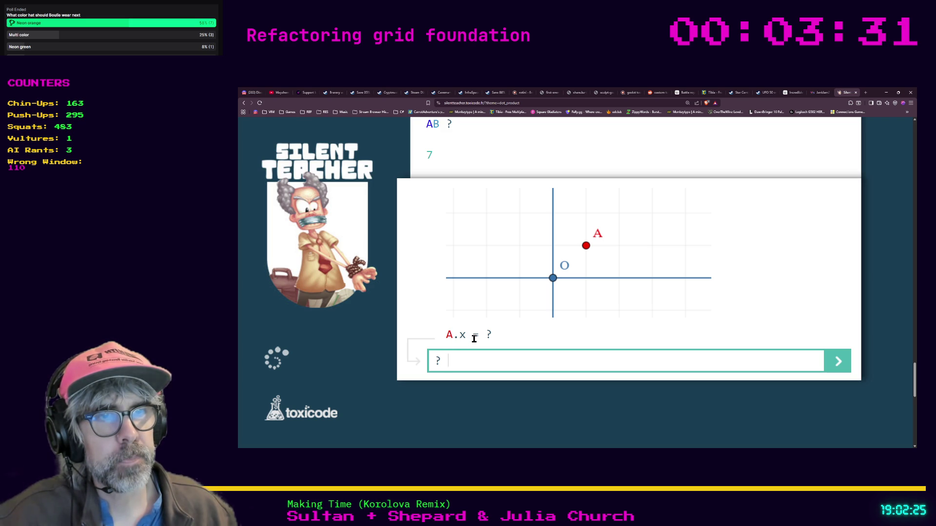
- Enter 1, 4, -6 and -5 as the successive A.x coordinate answers
{"action": "scroll", "coordinate": [522, 351], "scroll_direction": "up", "scroll_amount": 1}
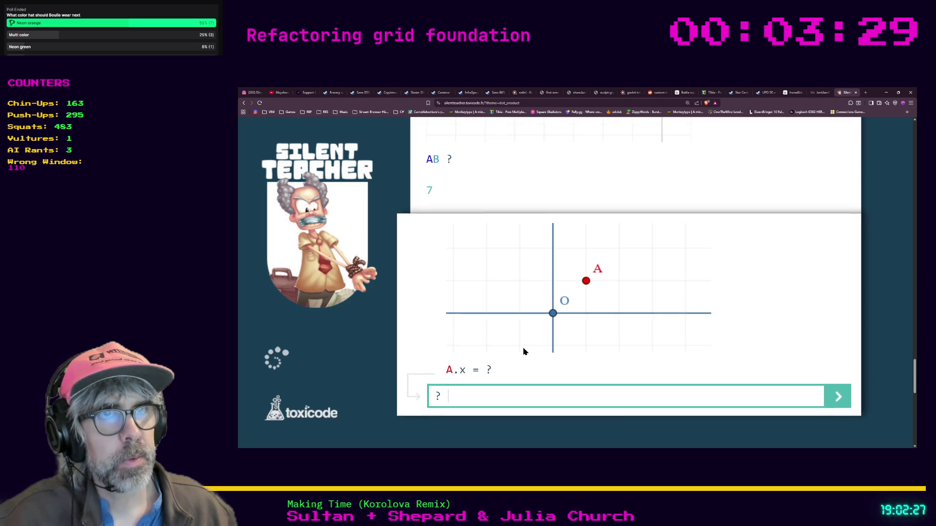
{"action": "scroll", "coordinate": [525, 351], "scroll_direction": "up", "scroll_amount": 1}
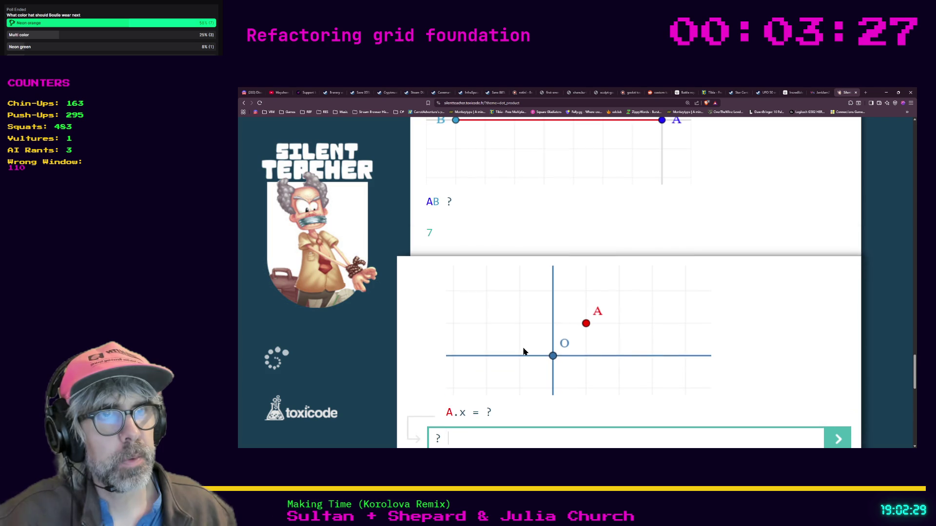
{"action": "scroll", "coordinate": [524, 351], "scroll_direction": "down", "scroll_amount": 1}
{"action": "scroll", "coordinate": [524, 351], "scroll_direction": "down", "scroll_amount": 1}
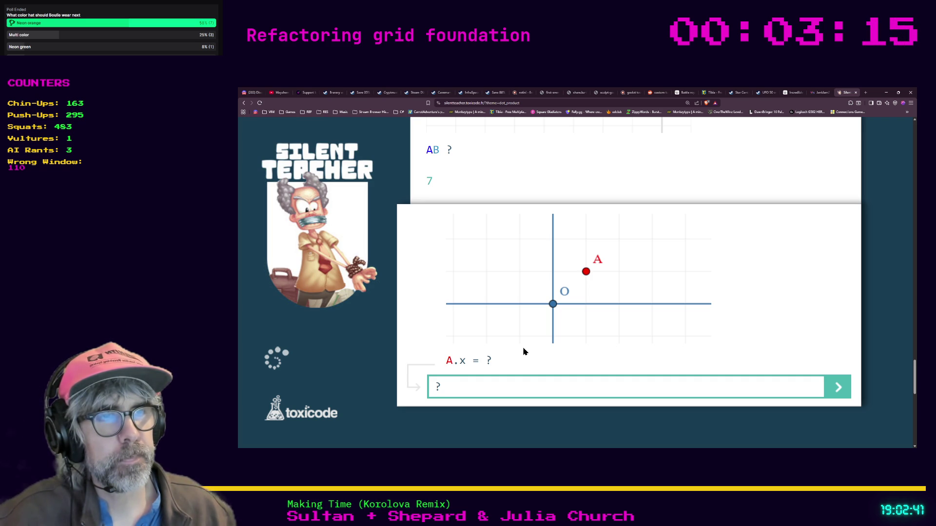
{"action": "type", "text": "1"}
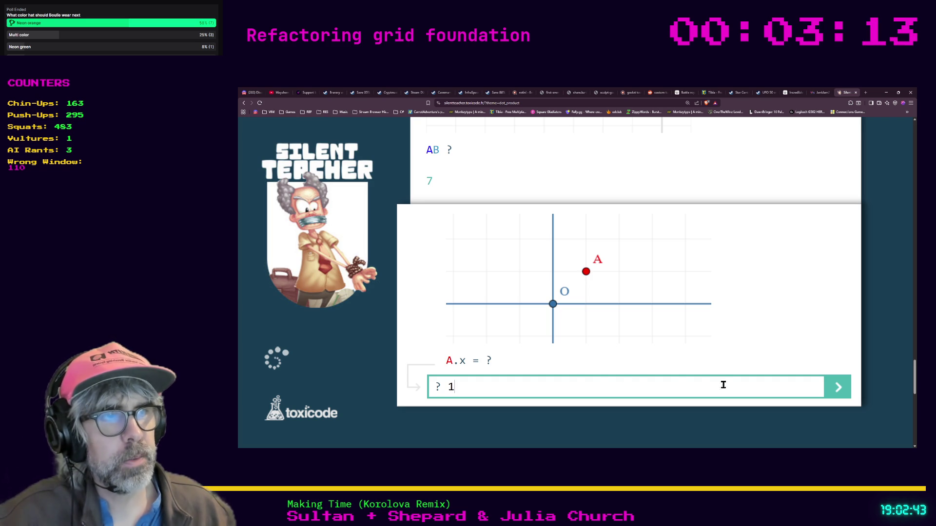
{"action": "left_click", "coordinate": [828, 395]}
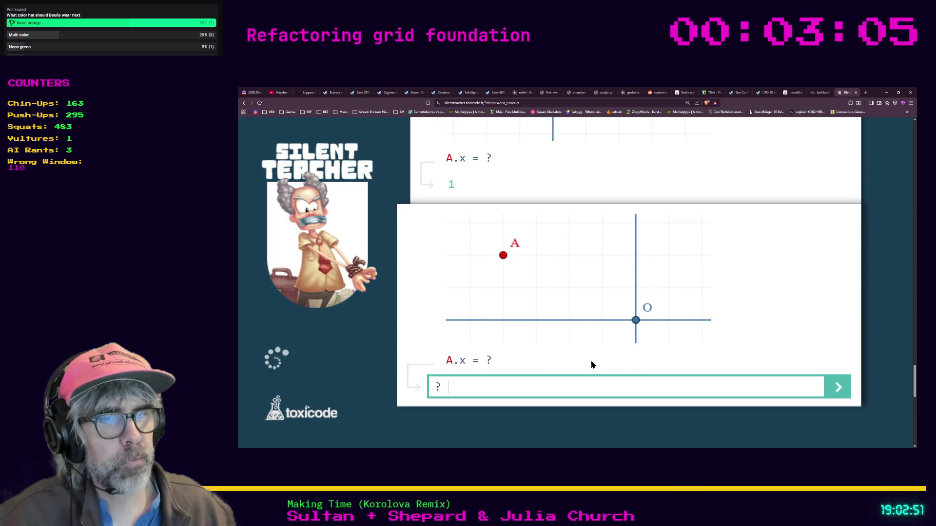
{"action": "type", "text": "4"}
{"action": "left_click", "coordinate": [829, 387]}
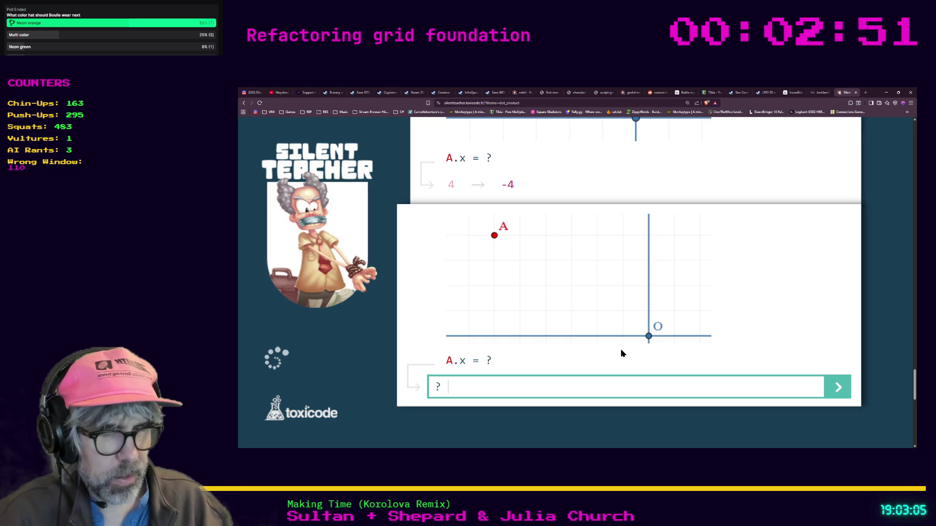
{"action": "type", "text": "-6"}
{"action": "key", "text": "Return"}
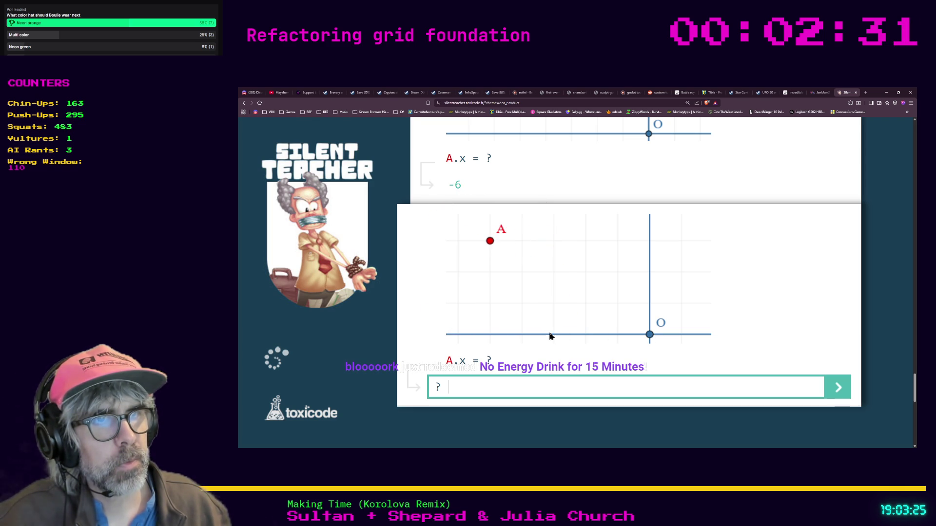
{"action": "type", "text": "-5"}
{"action": "key", "text": "Return"}
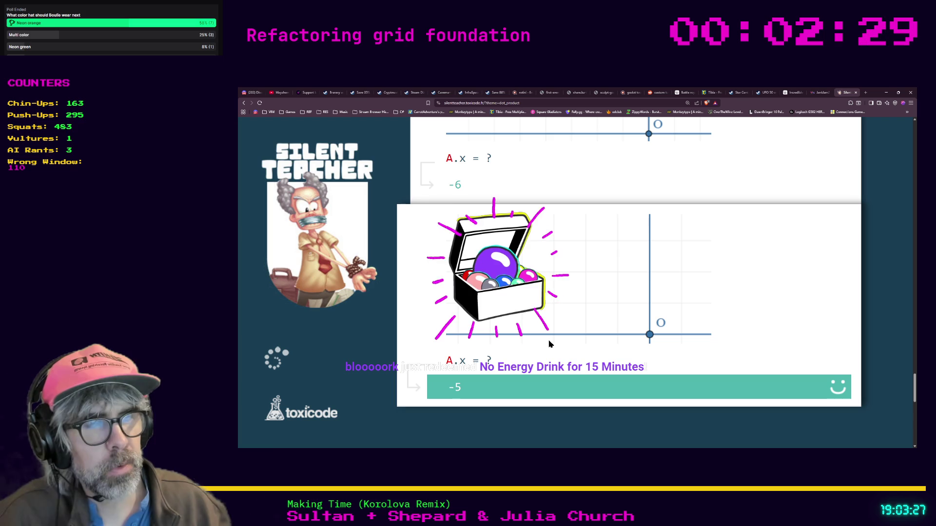
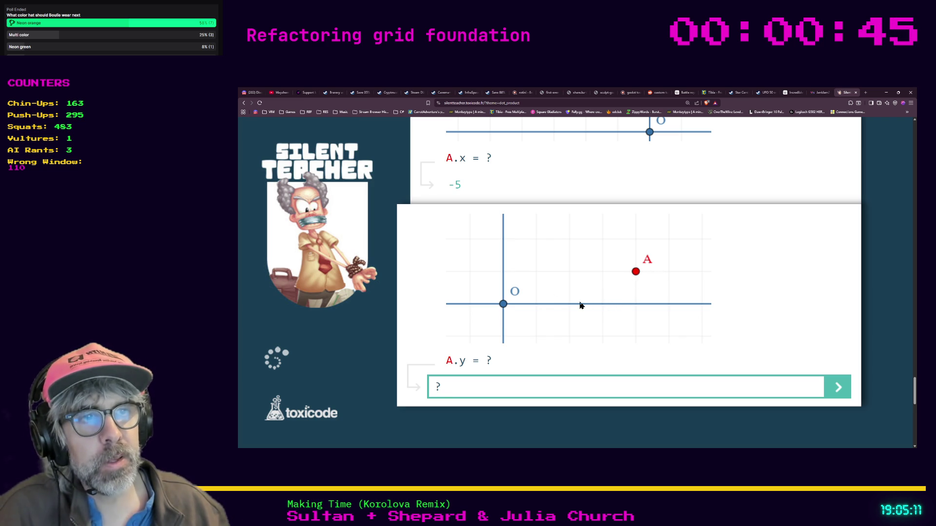
- Try 4 and -7 as answers to the first A.y questions; both are rejected
{"action": "type", "text": "4"}
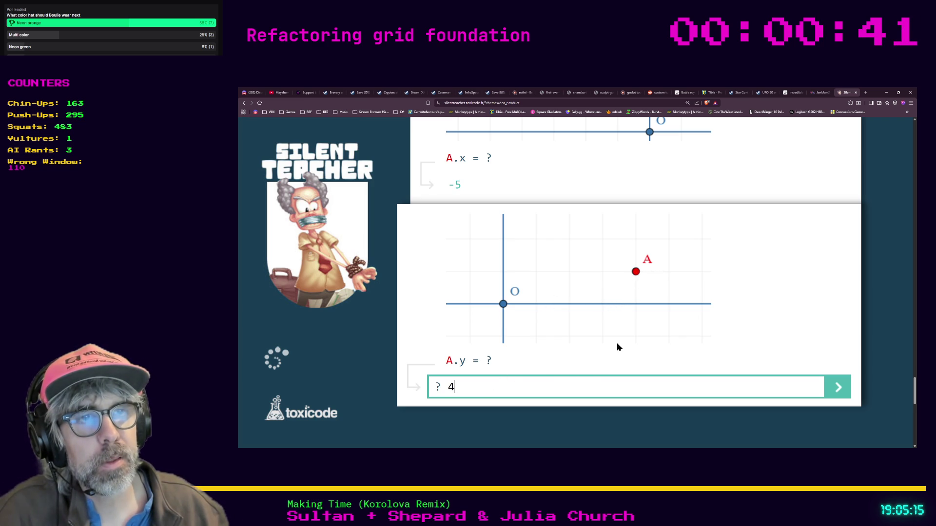
{"action": "left_click", "coordinate": [829, 394]}
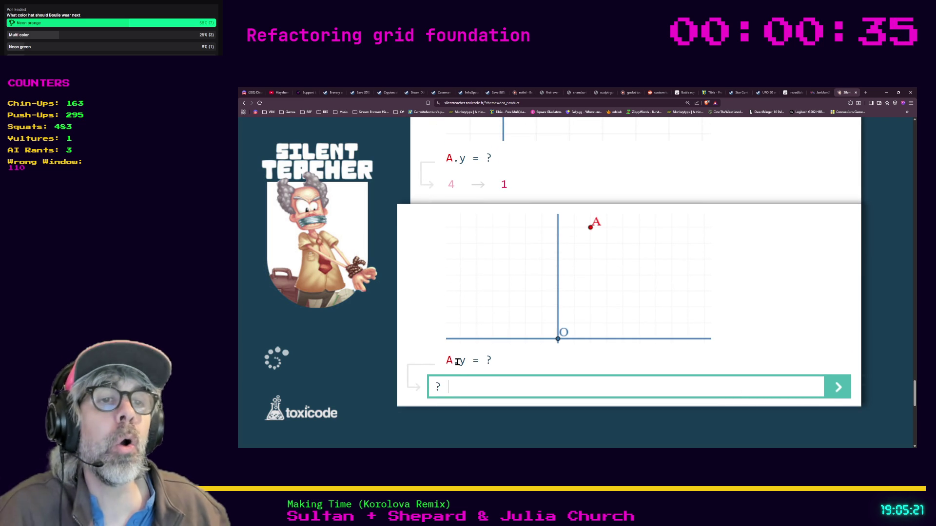
{"action": "scroll", "coordinate": [491, 278], "scroll_direction": "up", "scroll_amount": 8}
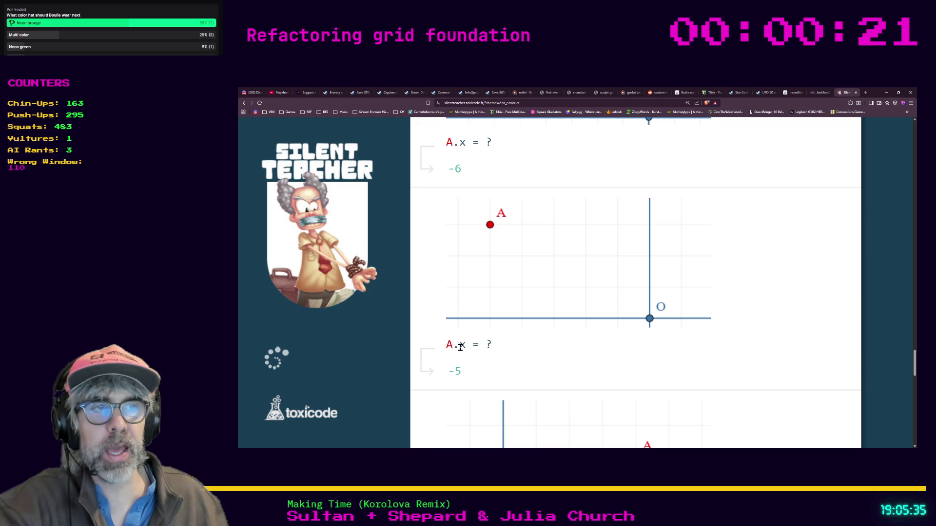
{"action": "scroll", "coordinate": [457, 349], "scroll_direction": "down", "scroll_amount": 2}
{"action": "type", "text": "4"}
{"action": "key", "text": "Return"}
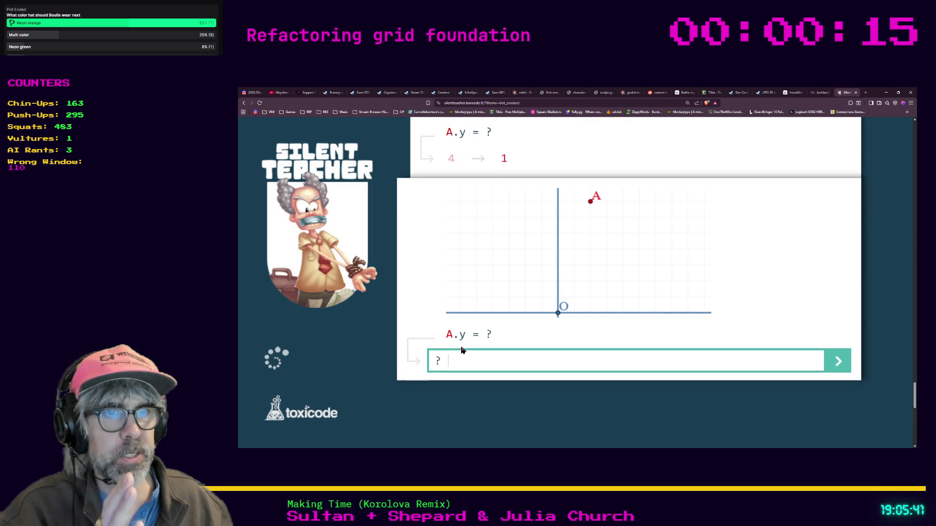
{"action": "scroll", "coordinate": [480, 361], "scroll_direction": "up", "scroll_amount": 1}
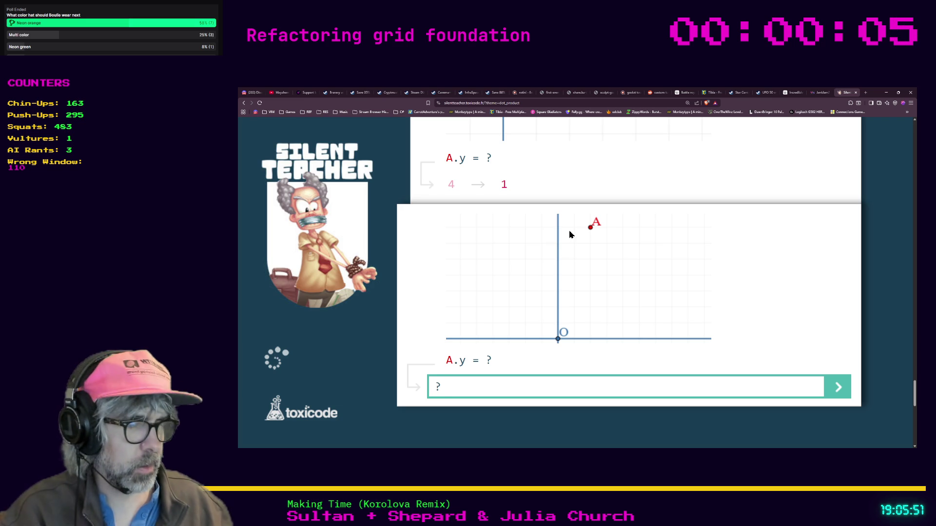
{"action": "type", "text": "-7"}
{"action": "left_click", "coordinate": [835, 390]}
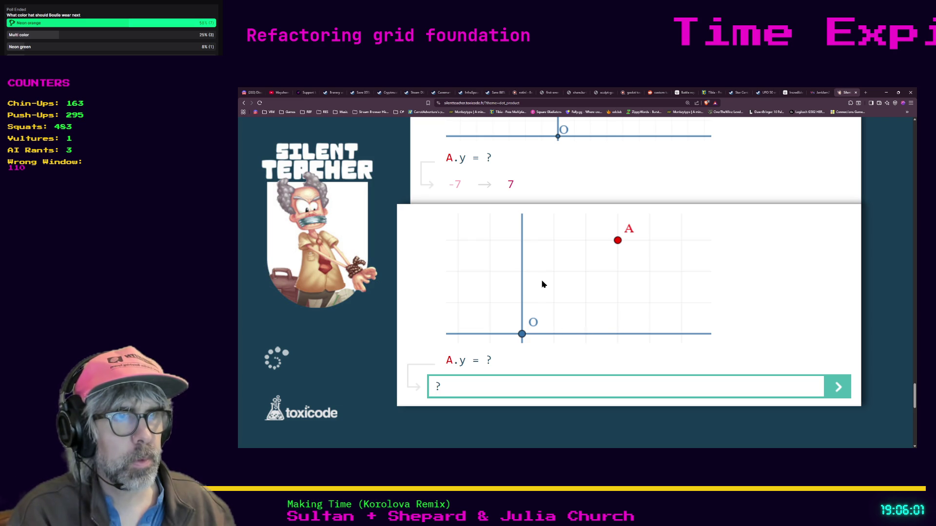
- Answer the next three A.y questions correctly with 3, 5 and 6
{"action": "type", "text": "3"}
{"action": "key", "text": "Return"}
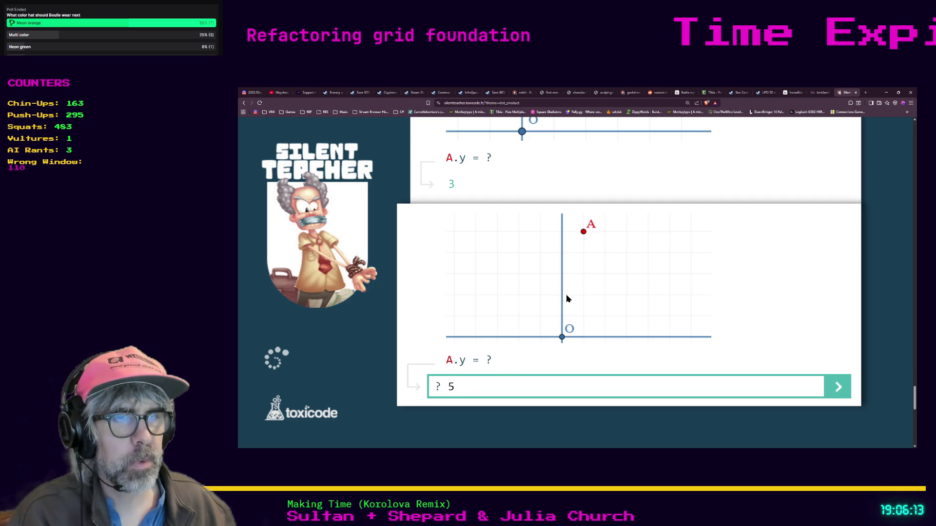
{"action": "key", "text": "Return"}
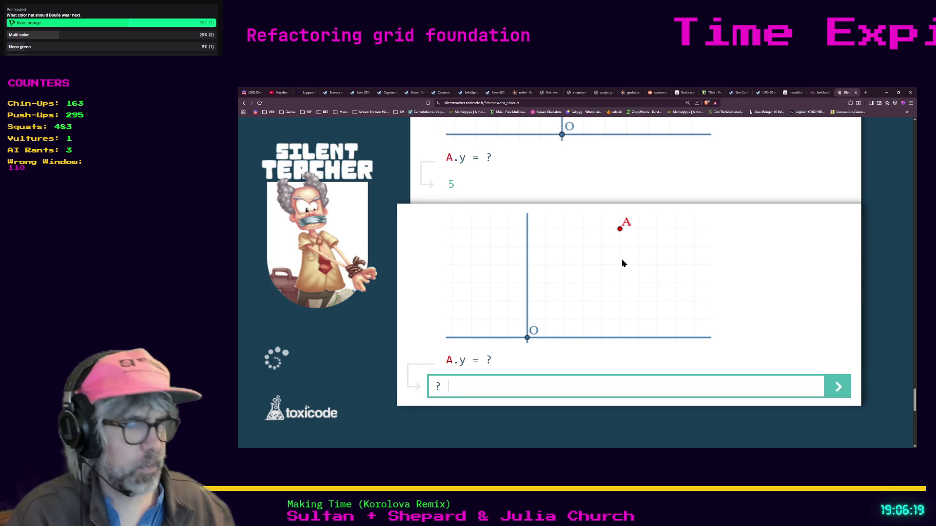
{"action": "type", "text": "6"}
{"action": "key", "text": "Return"}
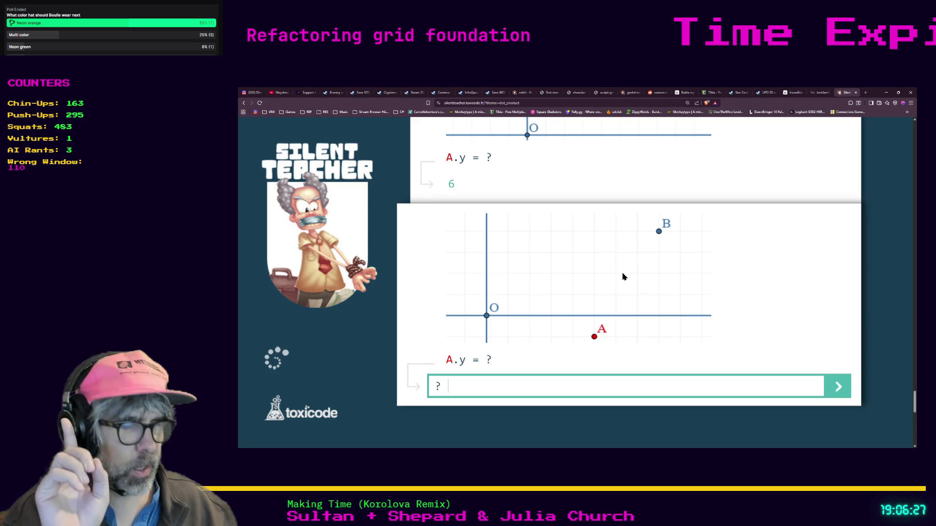
- Enter -1 for A.y, then bring up the A( ? ) question plotting B(7;3)
{"action": "type", "text": "-1"}
{"action": "key", "text": "Return"}
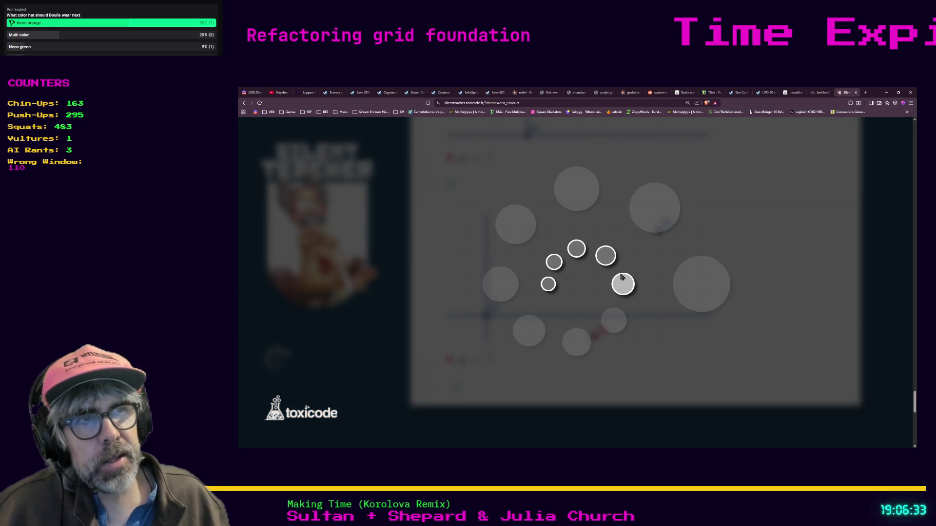
{"action": "scroll", "coordinate": [656, 331], "scroll_direction": "up", "scroll_amount": 1}
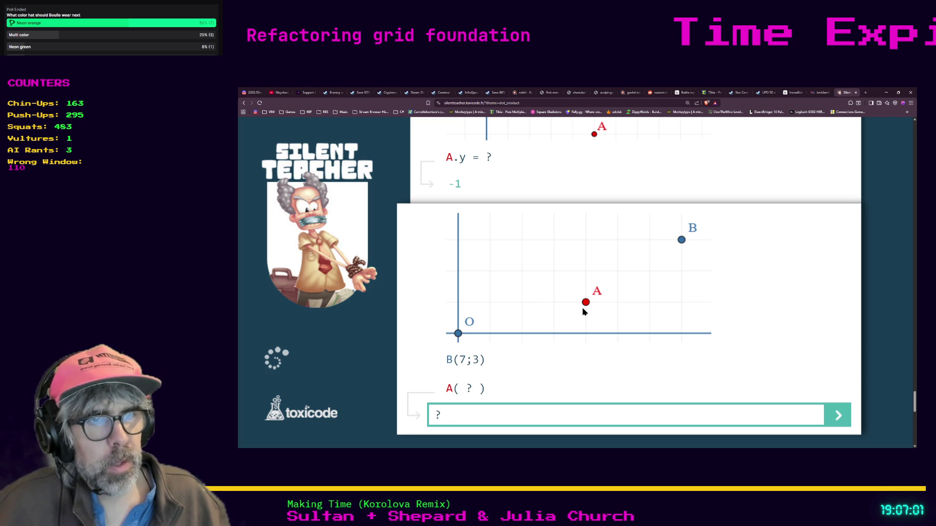
- Answer point A questions with 4,1 (wrong, expected 4;1), 2;3 (accepted), then 3
{"action": "type", "text": "4,1"}
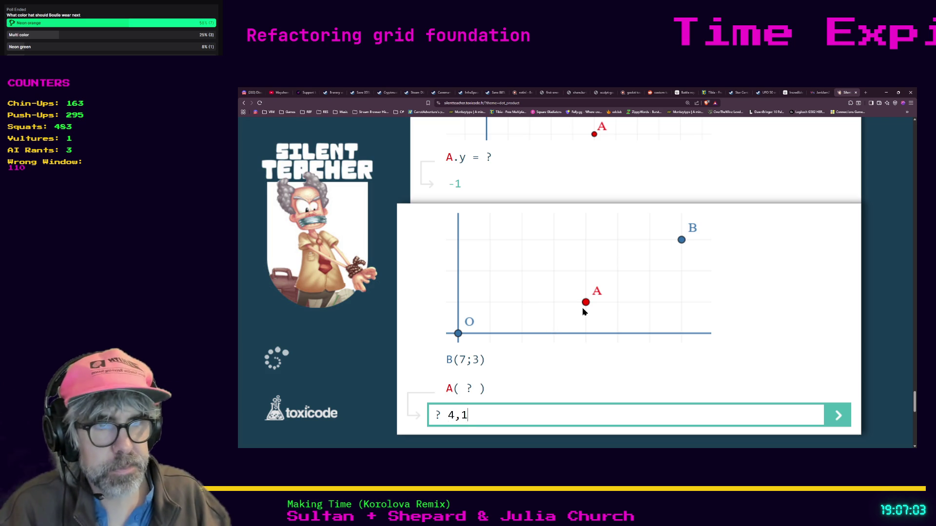
{"action": "key", "text": "Return"}
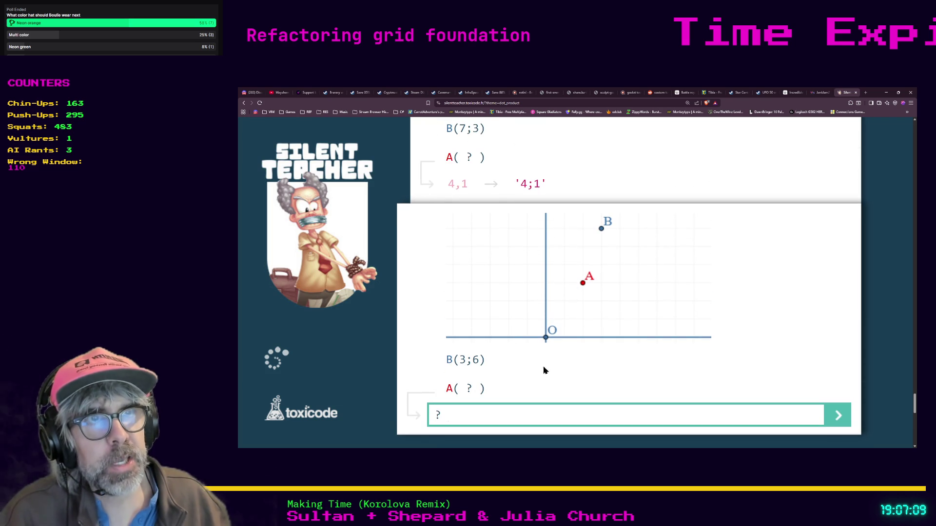
{"action": "scroll", "coordinate": [492, 205], "scroll_direction": "up", "scroll_amount": 1}
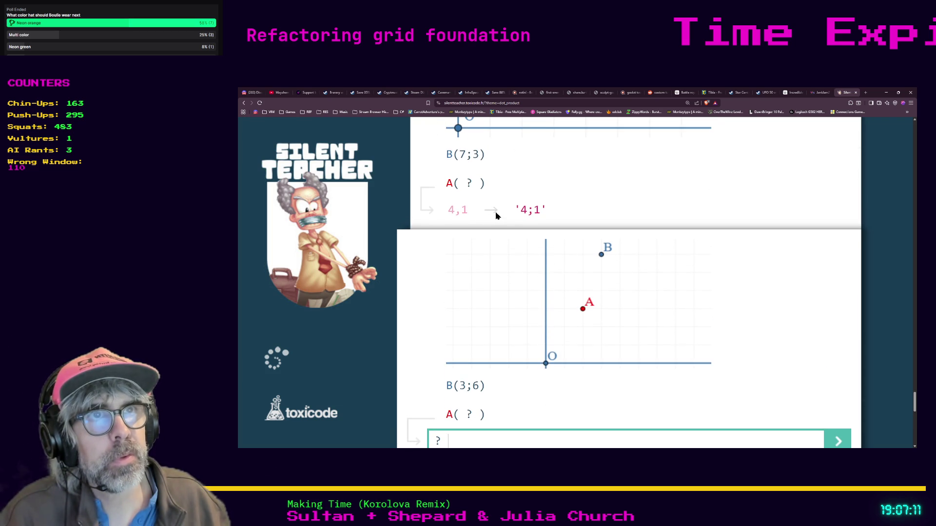
{"action": "scroll", "coordinate": [493, 225], "scroll_direction": "down", "scroll_amount": 3}
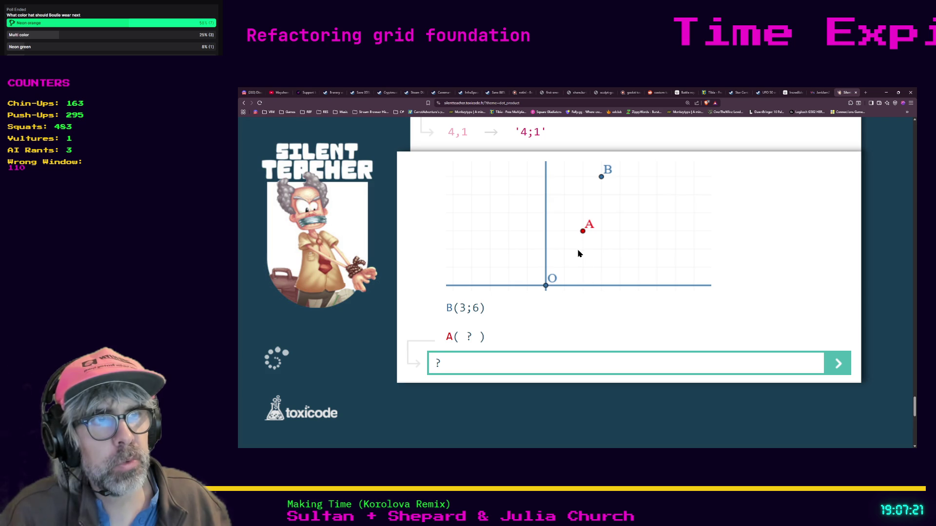
{"action": "type", "text": "2;3"}
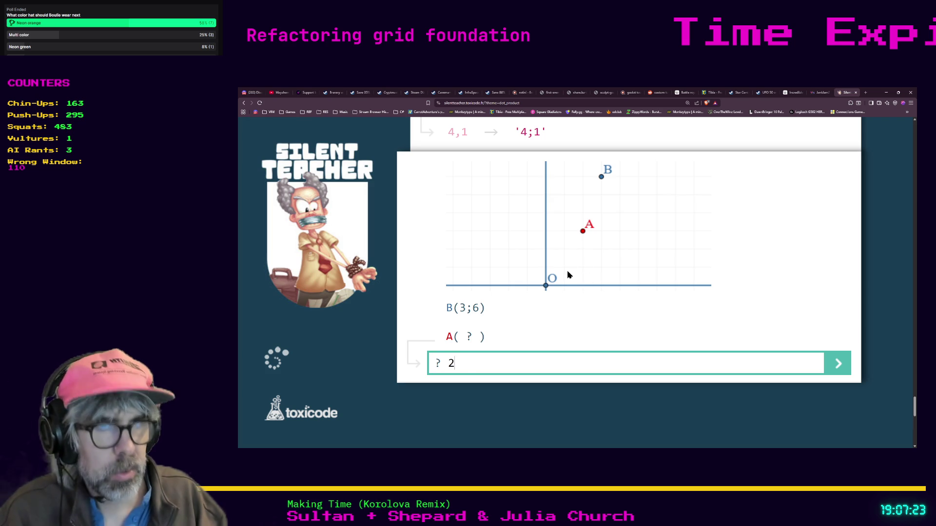
{"action": "key", "text": "Return"}
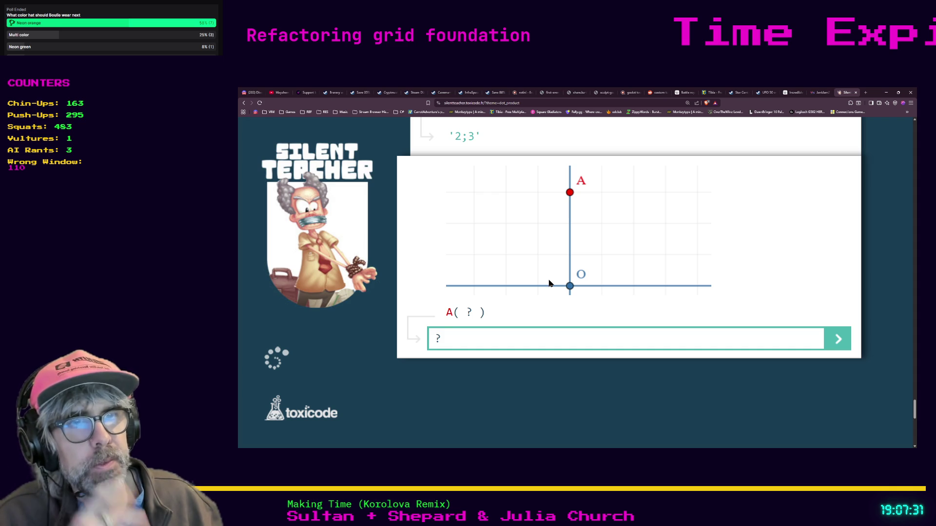
{"action": "type", "text": "3"}
{"action": "key", "text": "Return"}
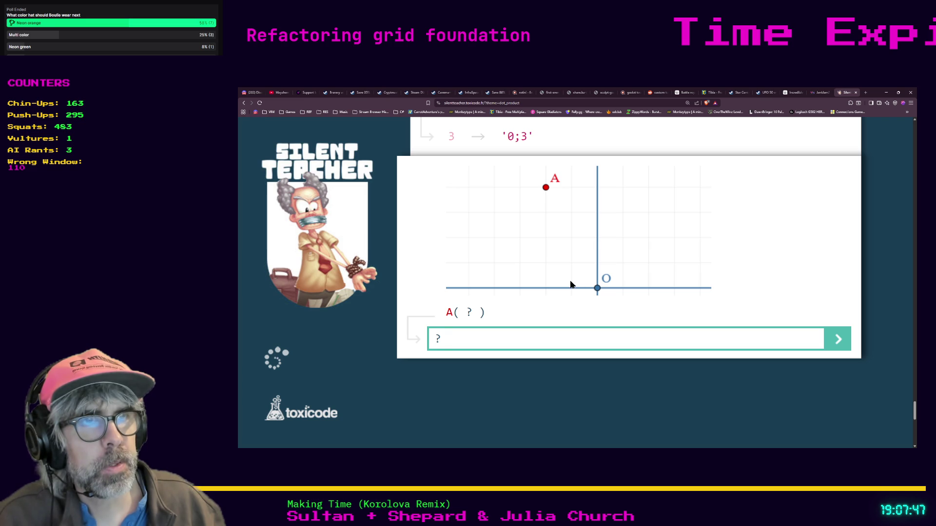
- Answer the remaining point A questions with -2;4 and -1;0, both accepted
{"action": "type", "text": "-1"}
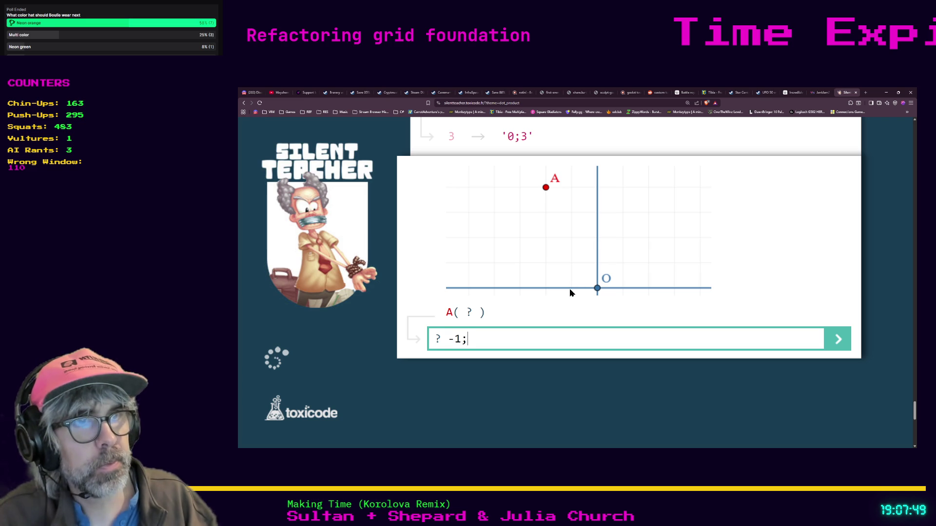
{"action": "type", "text": "2;"}
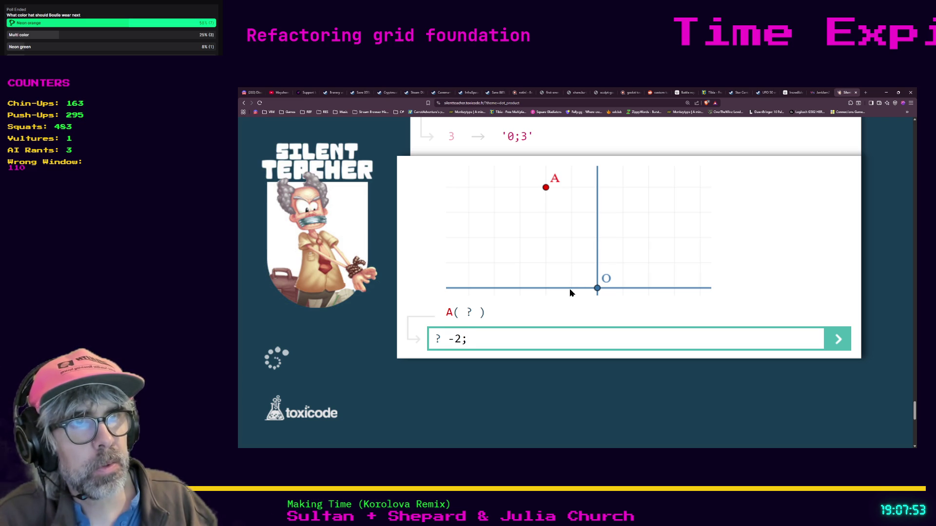
{"action": "type", "text": "4"}
{"action": "key", "text": "Return"}
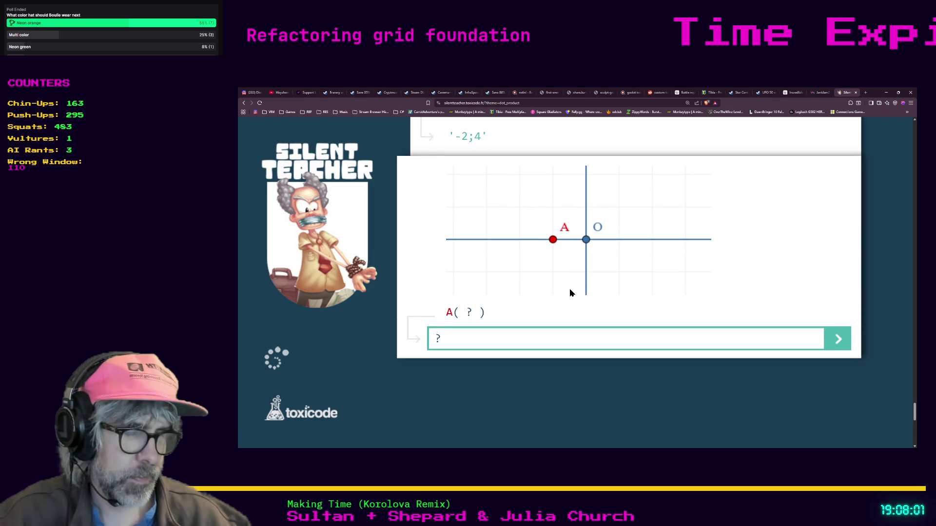
{"action": "type", "text": "-1;0"}
{"action": "key", "text": "Return"}
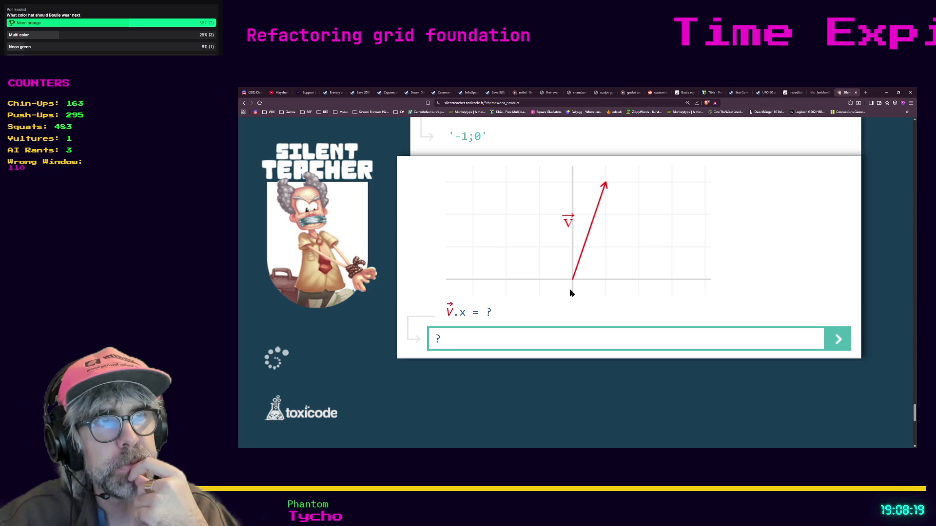
- Answer the vector component questions: 1 and -4 for v.x, then 7 and -2 for v.y
{"action": "type", "text": "1"}
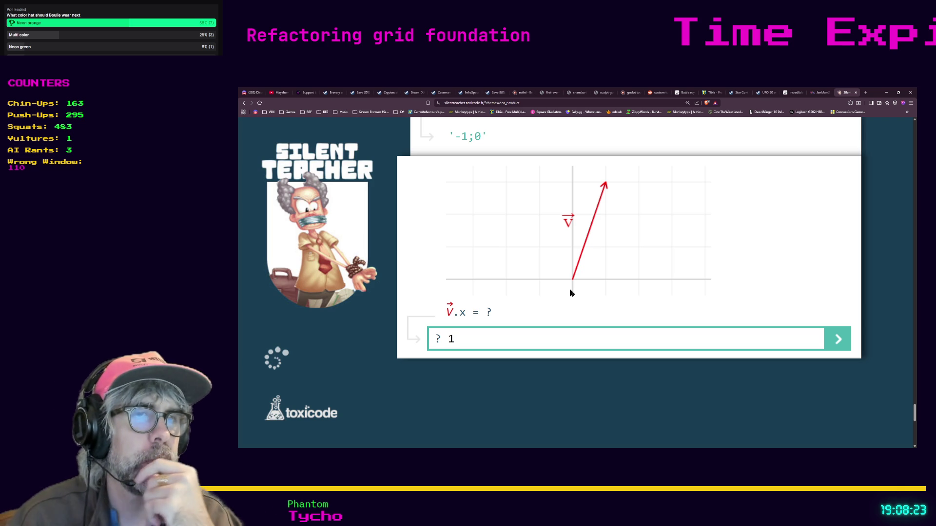
{"action": "key", "text": "Return"}
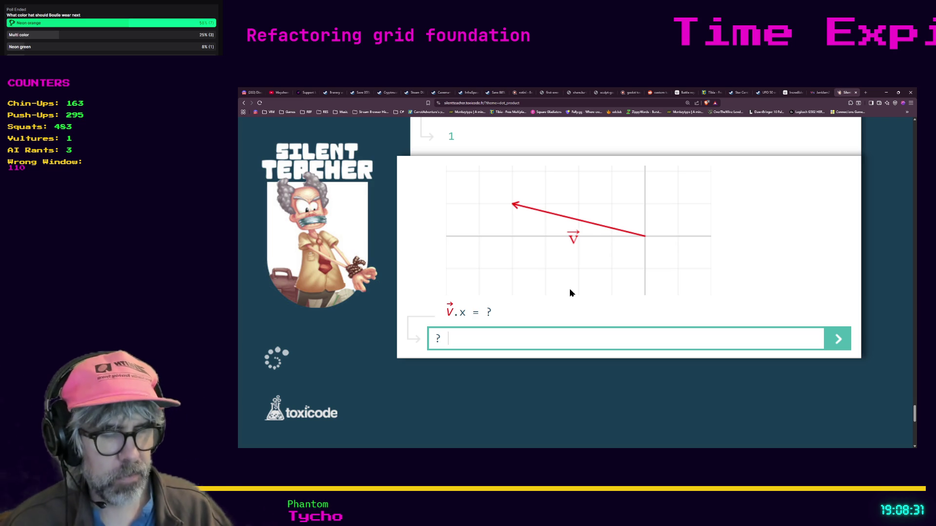
{"action": "type", "text": "-4"}
{"action": "key", "text": "Return"}
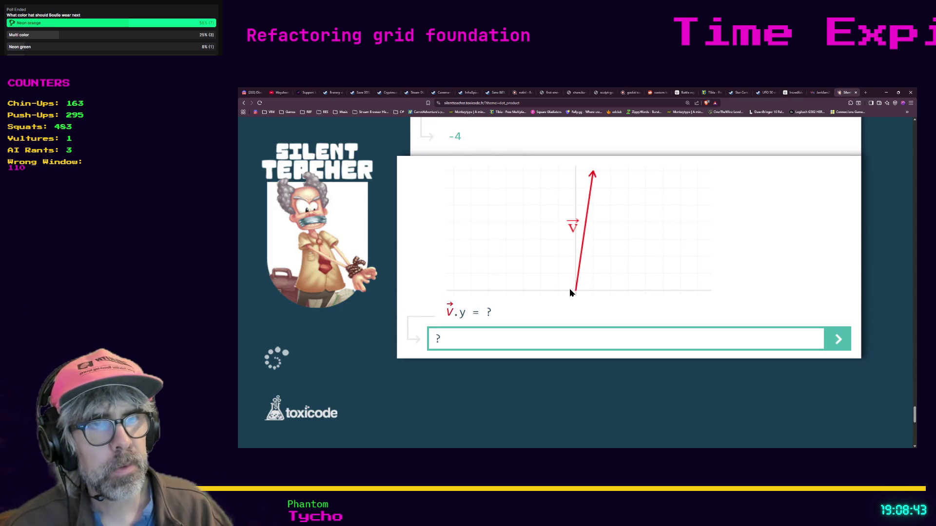
{"action": "type", "text": "7"}
{"action": "key", "text": "Return"}
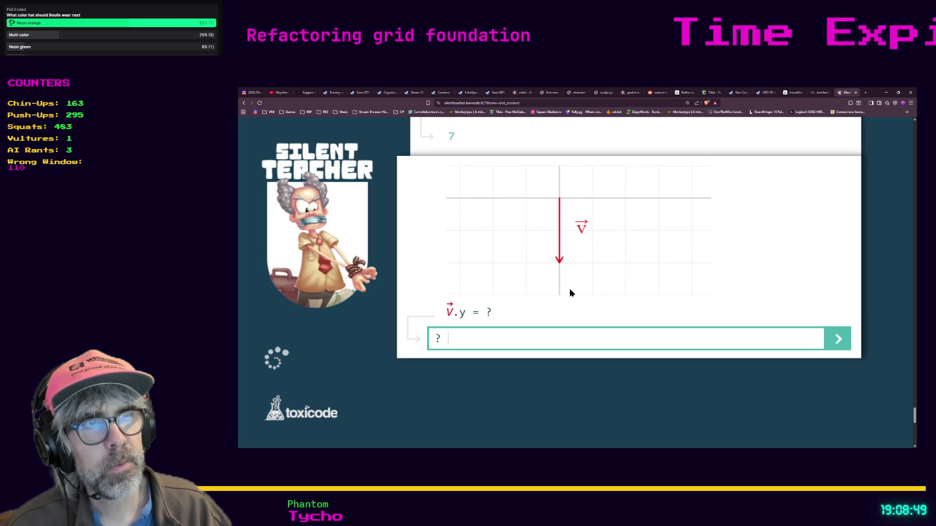
{"action": "type", "text": "-2"}
{"action": "key", "text": "Return"}
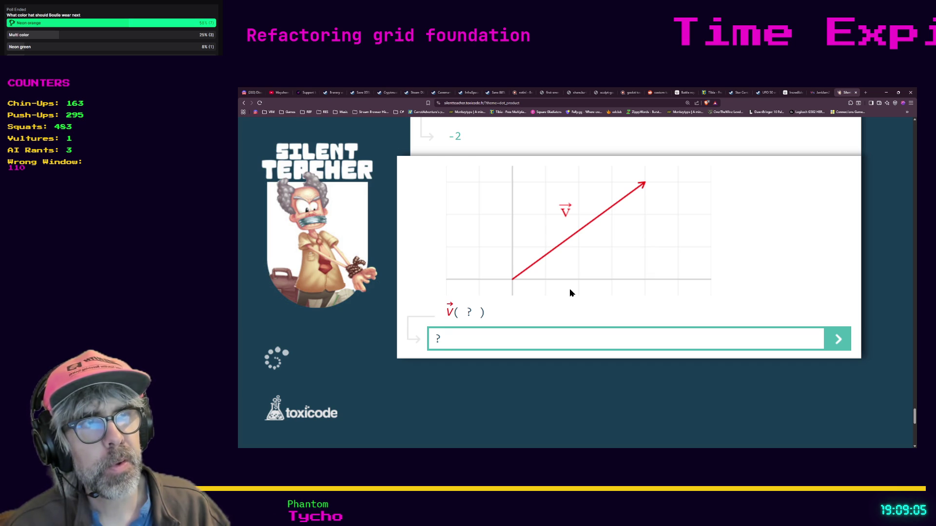
- Enter the v( ? ) coordinates 4;3, -2;-3 and 4;-5, correcting stray typos
{"action": "type", "text": "4'"}
{"action": "key", "text": "BackSpace"}
{"action": "type", "text": ";"}
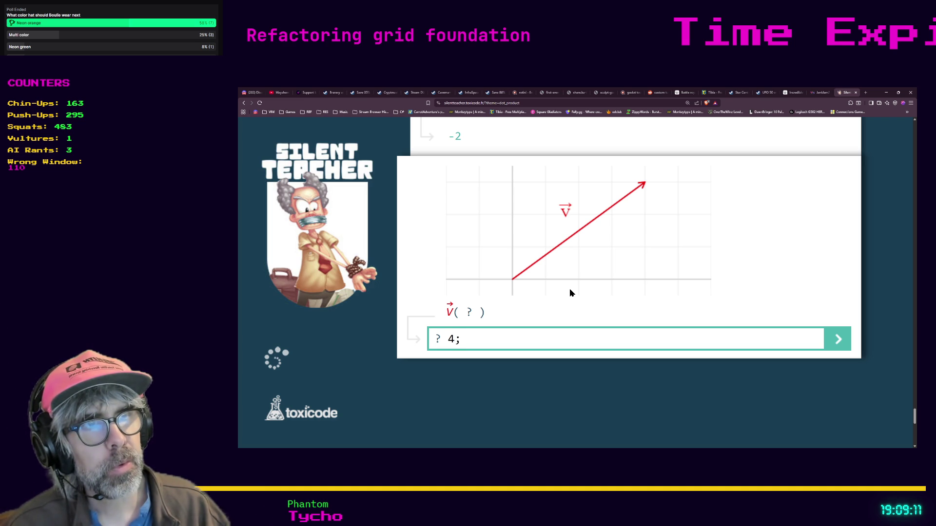
{"action": "type", "text": "3"}
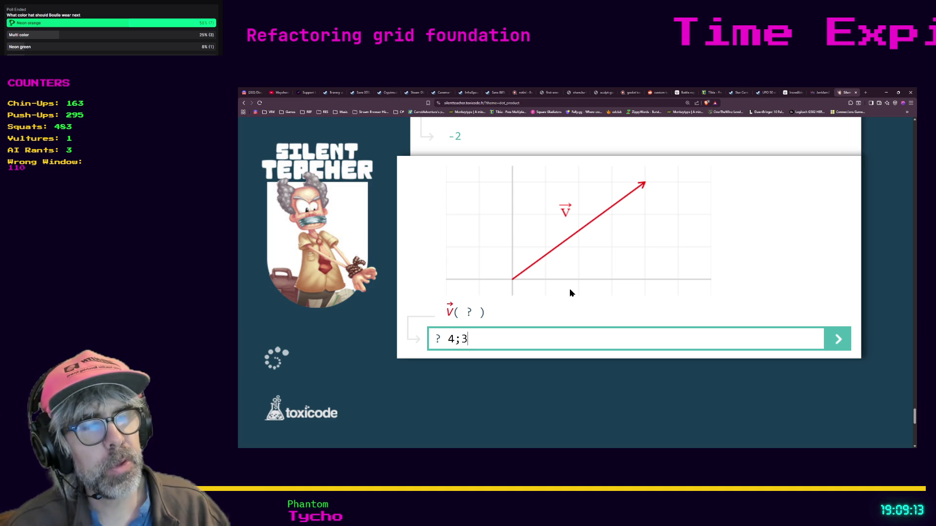
{"action": "key", "text": "Return"}
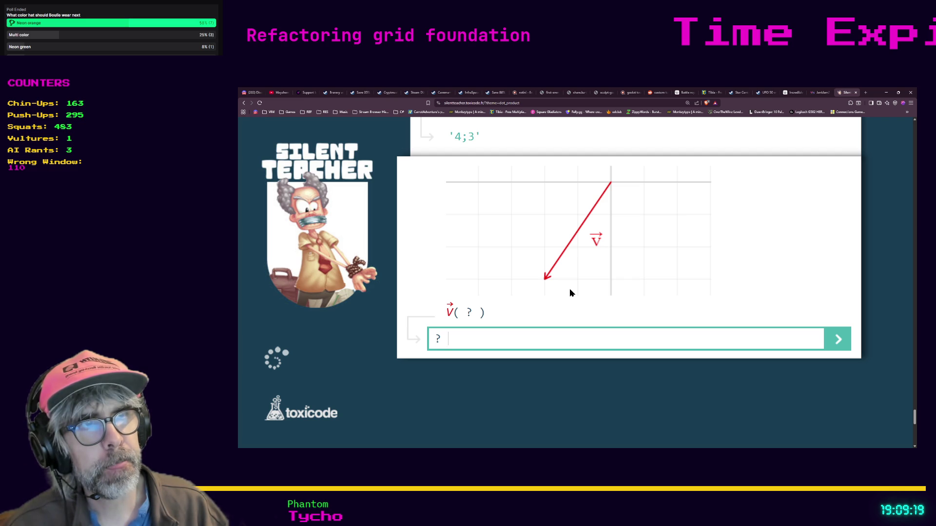
{"action": "type", "text": "-2"}
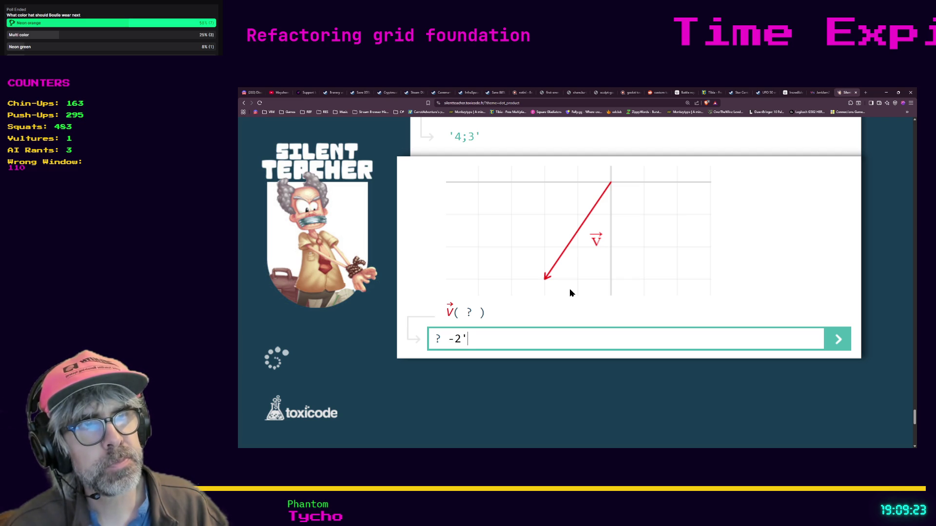
{"action": "key", "text": "BackSpace"}
{"action": "type", "text": ";-3"}
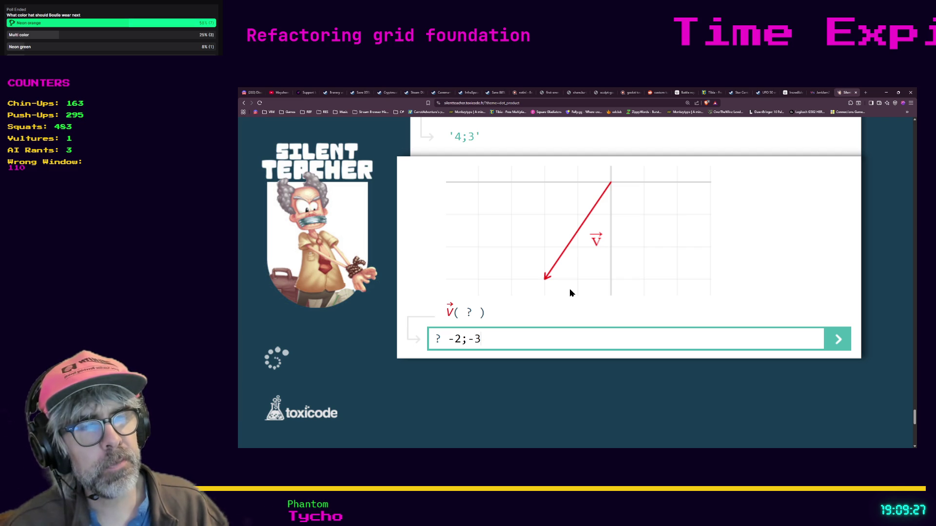
{"action": "key", "text": "Return"}
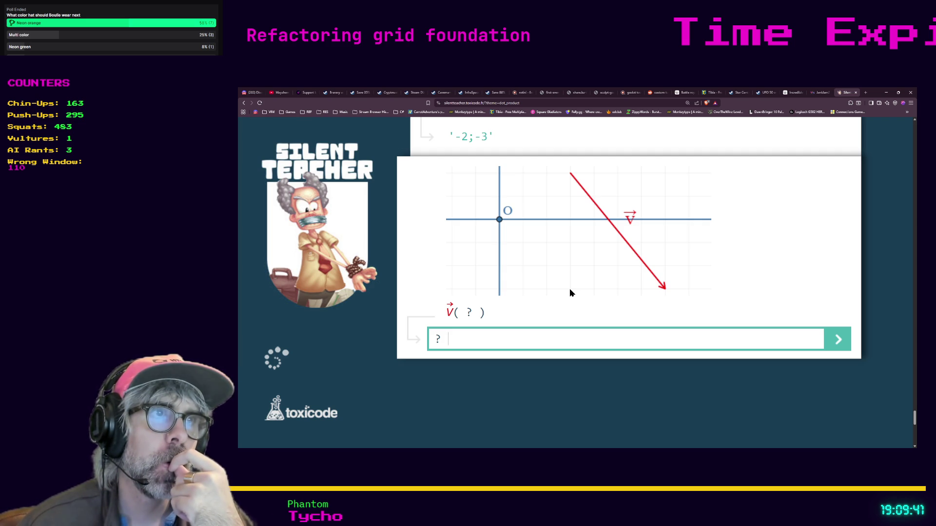
{"action": "type", "text": "4;"}
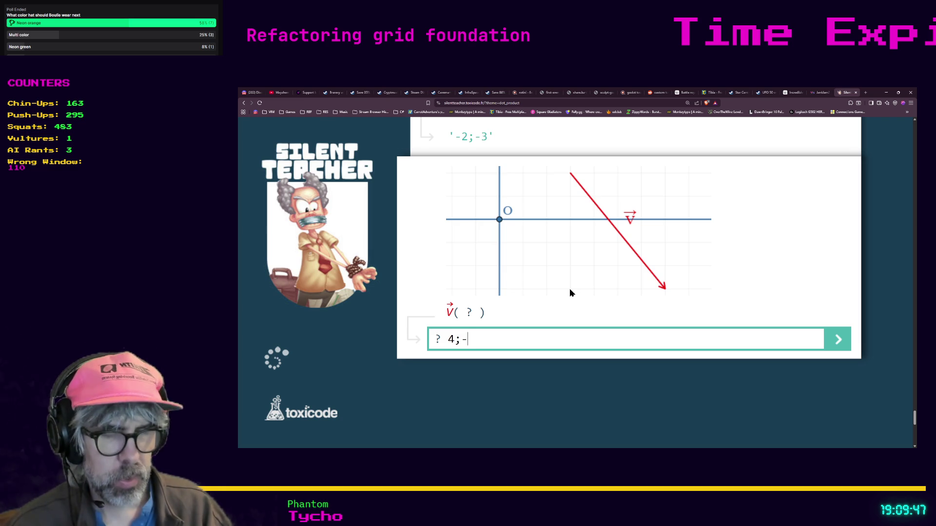
{"action": "type", "text": "-5"}
{"action": "key", "text": "Return"}
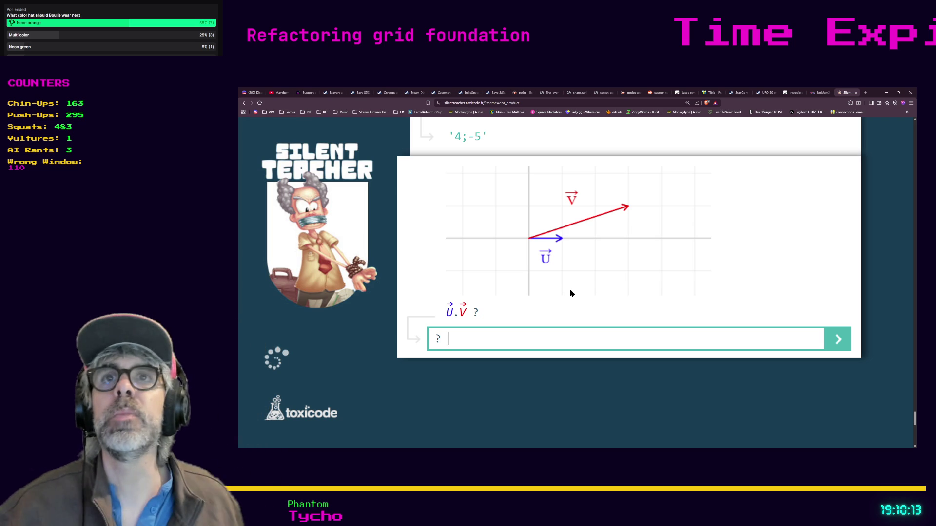
- Answer the first u.v dot product question with 2;1, marked wrong with 3 expected
{"action": "key", "text": "ctrl+l"}
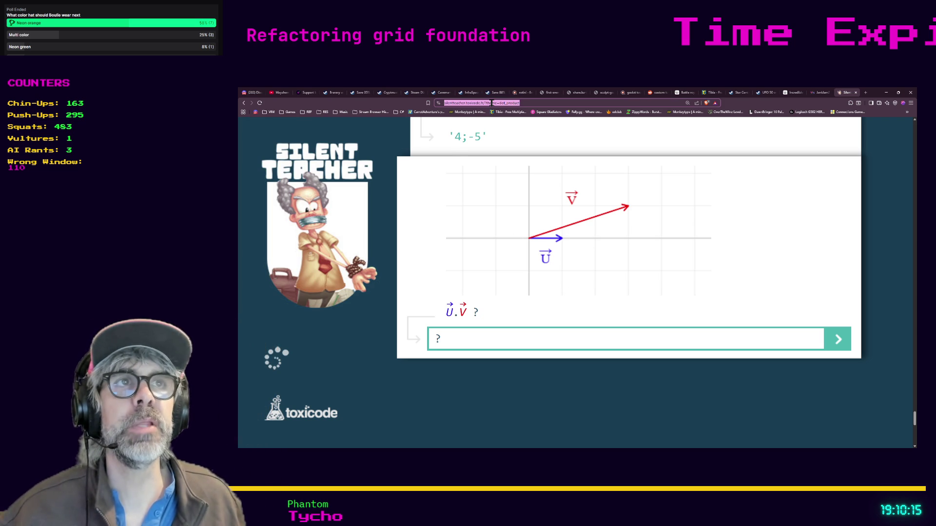
{"action": "key", "text": "alt+Tab"}
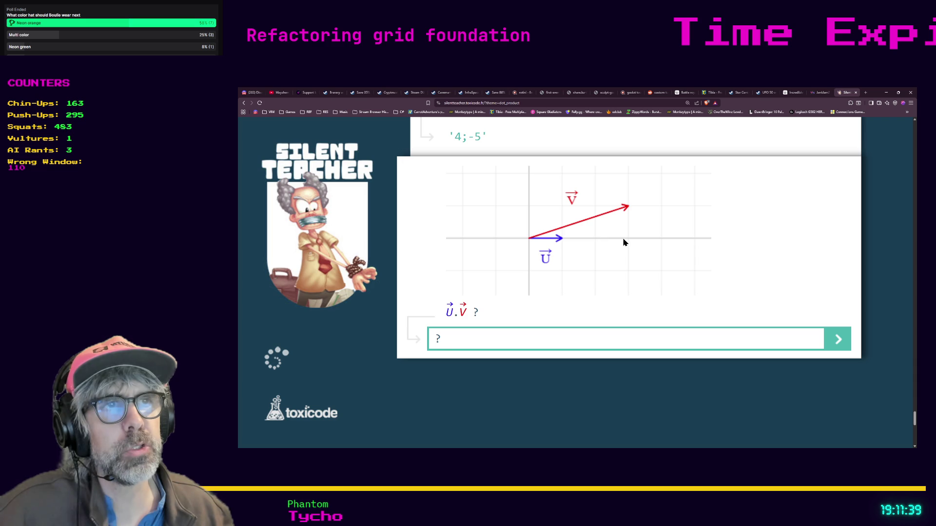
{"action": "type", "text": "2"}
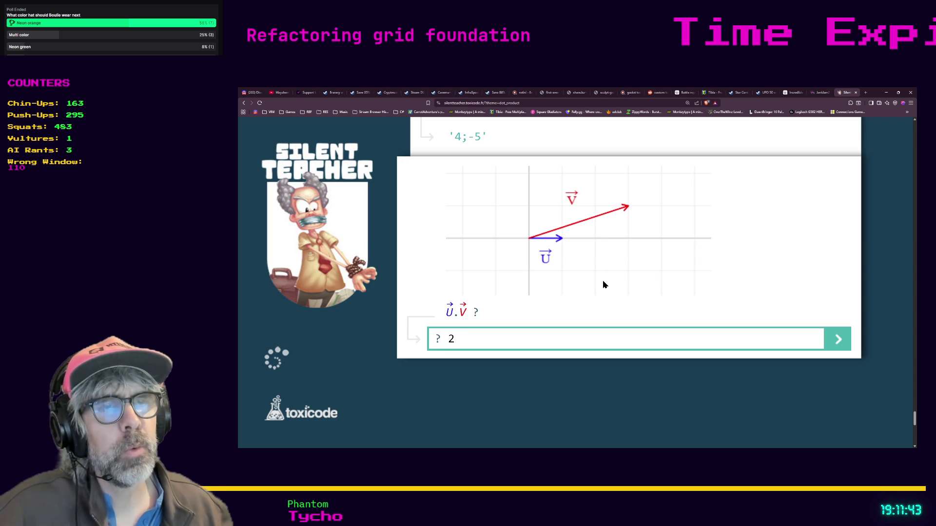
{"action": "type", "text": ";1"}
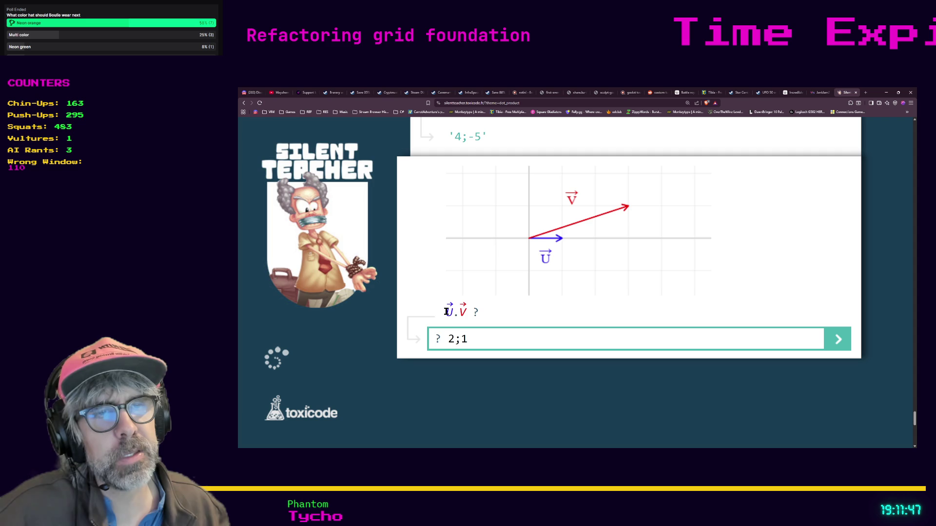
{"action": "left_click", "coordinate": [840, 340]}
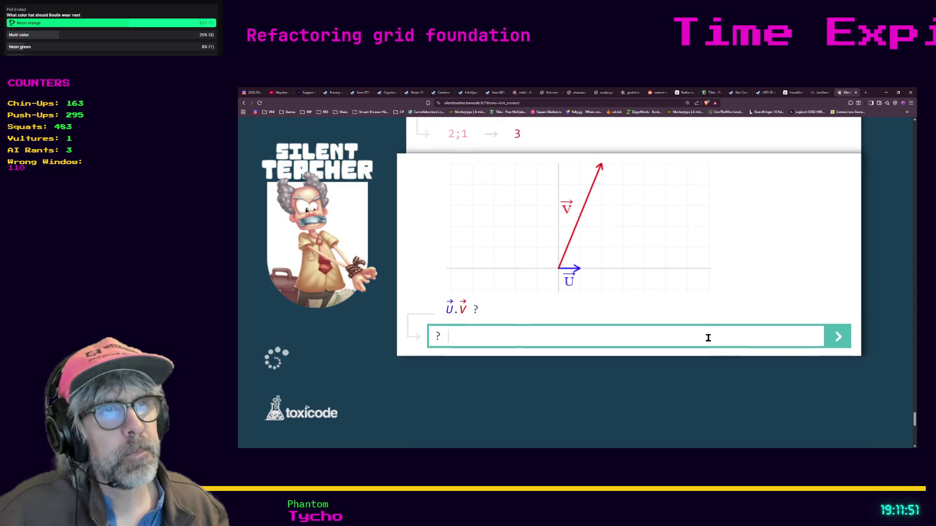
- Answer the second u.v question with 6, shown wrong against the expected 2
{"action": "scroll", "coordinate": [614, 361], "scroll_direction": "up", "scroll_amount": 2}
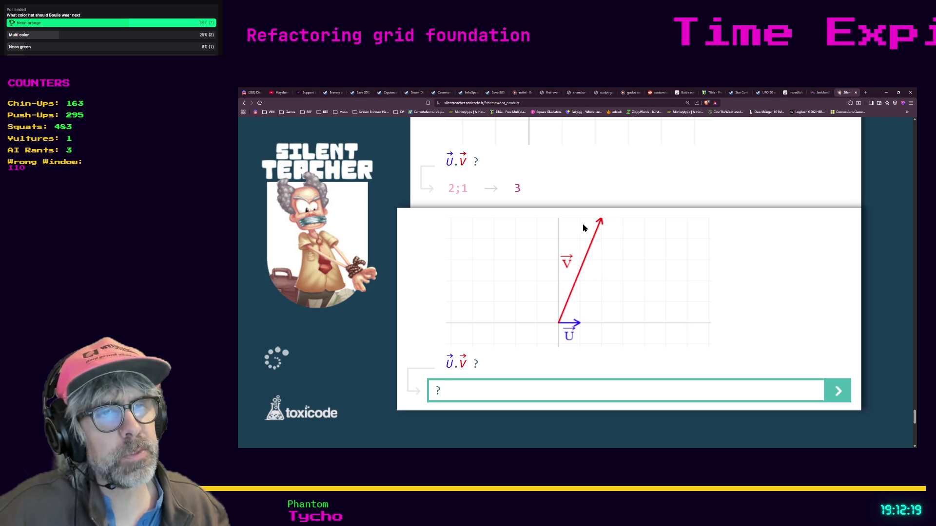
{"action": "type", "text": "6"}
{"action": "left_click", "coordinate": [837, 398]}
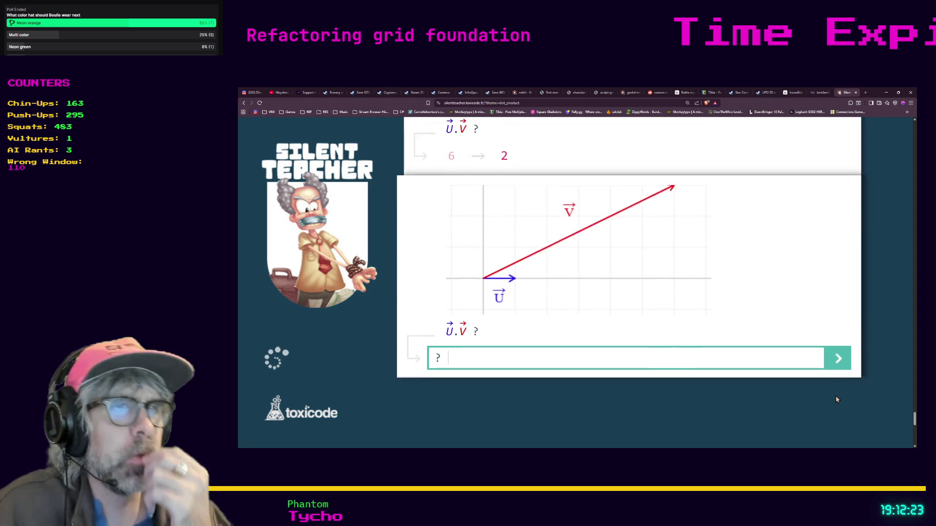
{"action": "scroll", "coordinate": [700, 327], "scroll_direction": "up", "scroll_amount": 4}
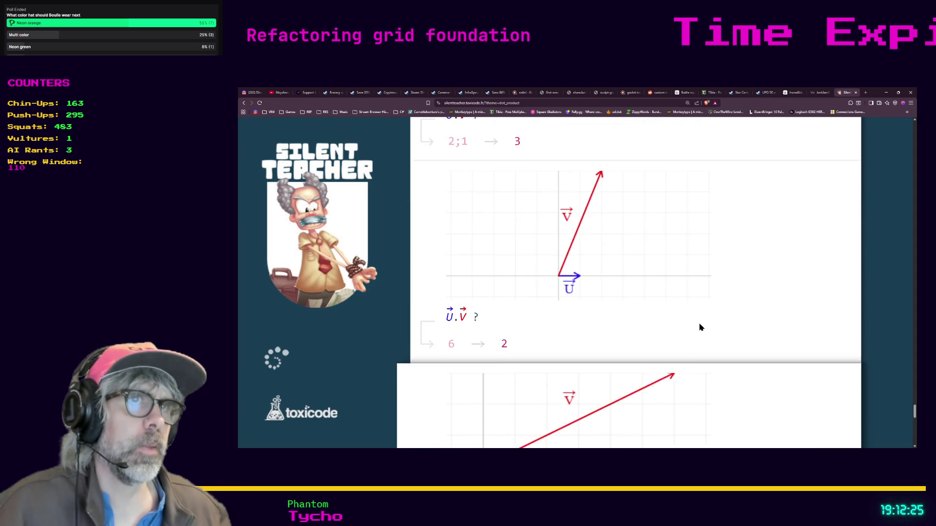
- Scroll back through past answers to the v.y questions, then return to the first u.v result
{"action": "scroll", "coordinate": [702, 324], "scroll_direction": "up", "scroll_amount": 3}
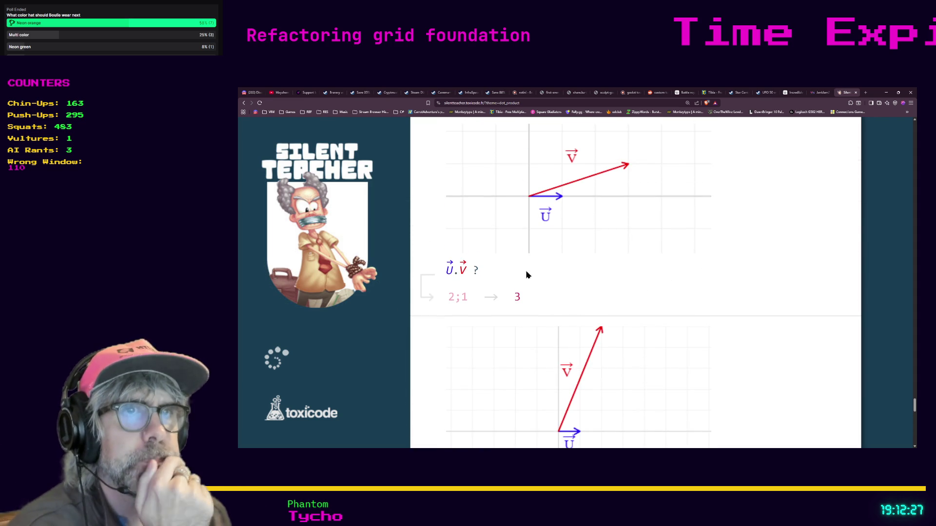
{"action": "scroll", "coordinate": [537, 276], "scroll_direction": "down", "scroll_amount": 2}
{"action": "scroll", "coordinate": [522, 275], "scroll_direction": "up", "scroll_amount": 3}
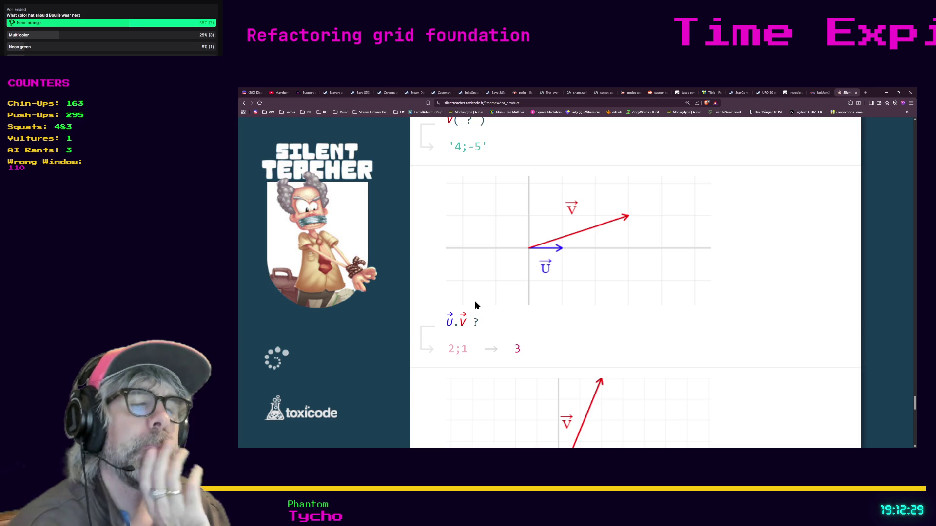
{"action": "scroll", "coordinate": [536, 324], "scroll_direction": "up", "scroll_amount": 2}
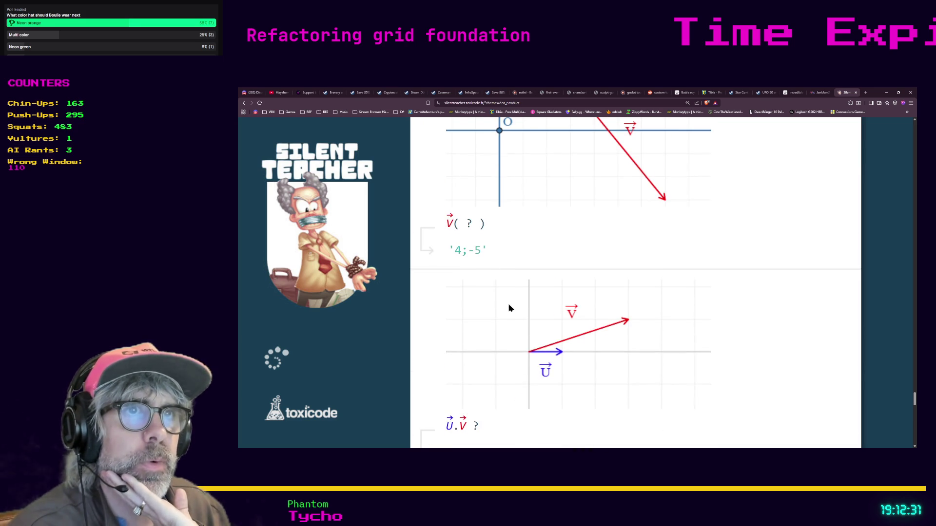
{"action": "scroll", "coordinate": [506, 306], "scroll_direction": "up", "scroll_amount": 7}
{"action": "scroll", "coordinate": [534, 324], "scroll_direction": "up", "scroll_amount": 10}
{"action": "scroll", "coordinate": [540, 326], "scroll_direction": "down", "scroll_amount": 2}
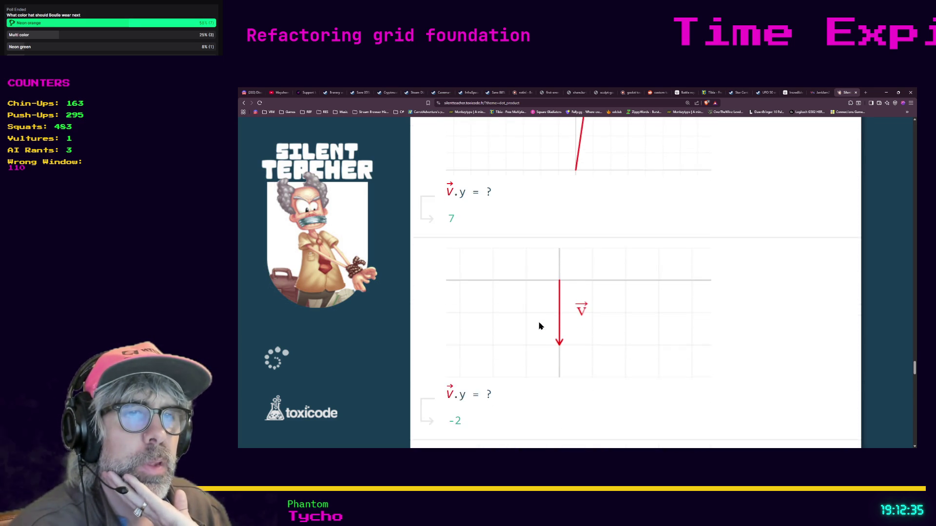
{"action": "scroll", "coordinate": [539, 326], "scroll_direction": "down", "scroll_amount": 1}
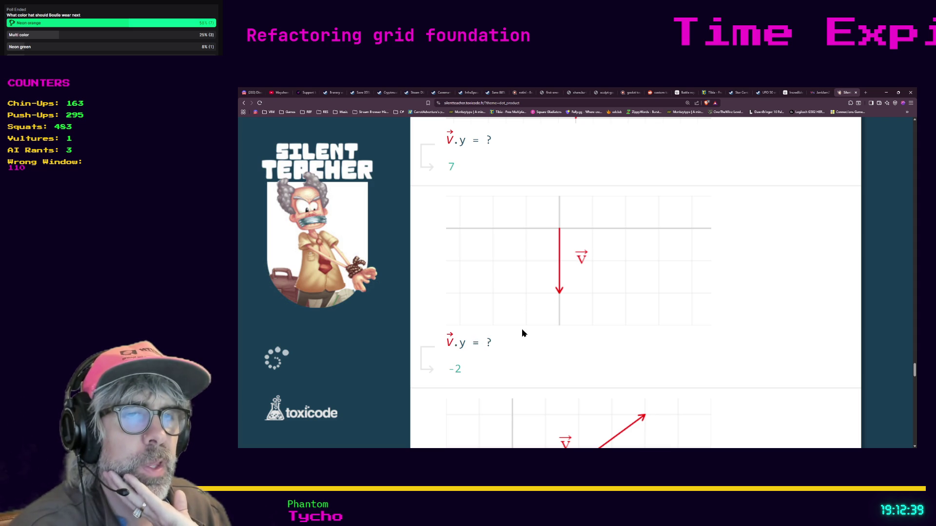
{"action": "scroll", "coordinate": [516, 341], "scroll_direction": "down", "scroll_amount": 5}
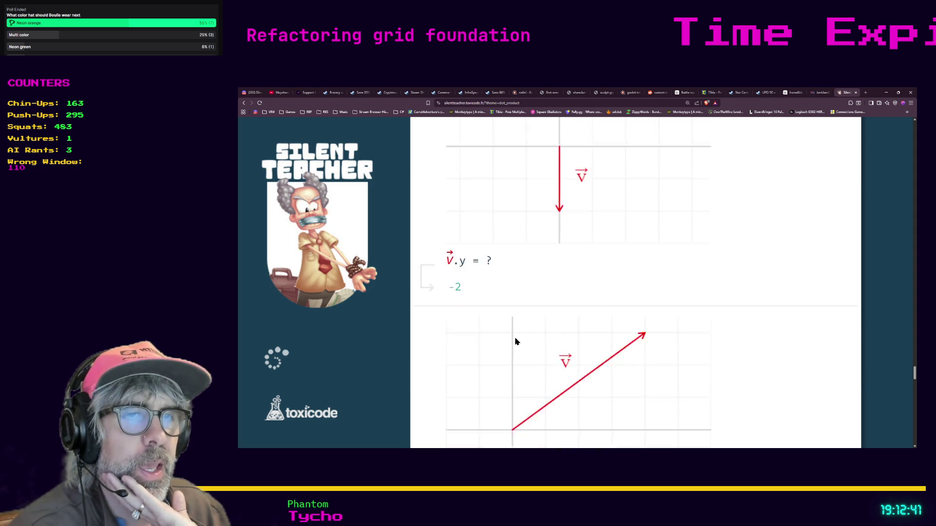
{"action": "scroll", "coordinate": [513, 341], "scroll_direction": "down", "scroll_amount": 6}
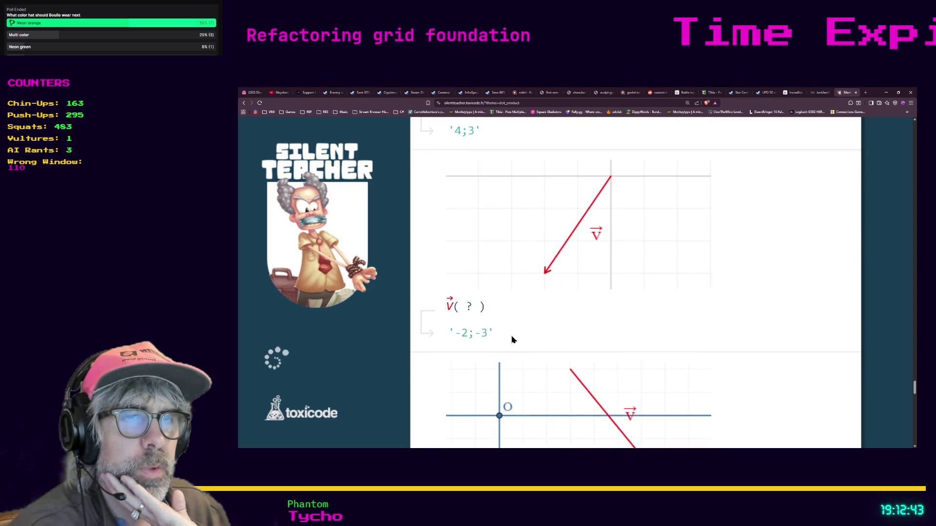
{"action": "scroll", "coordinate": [511, 339], "scroll_direction": "down", "scroll_amount": 8}
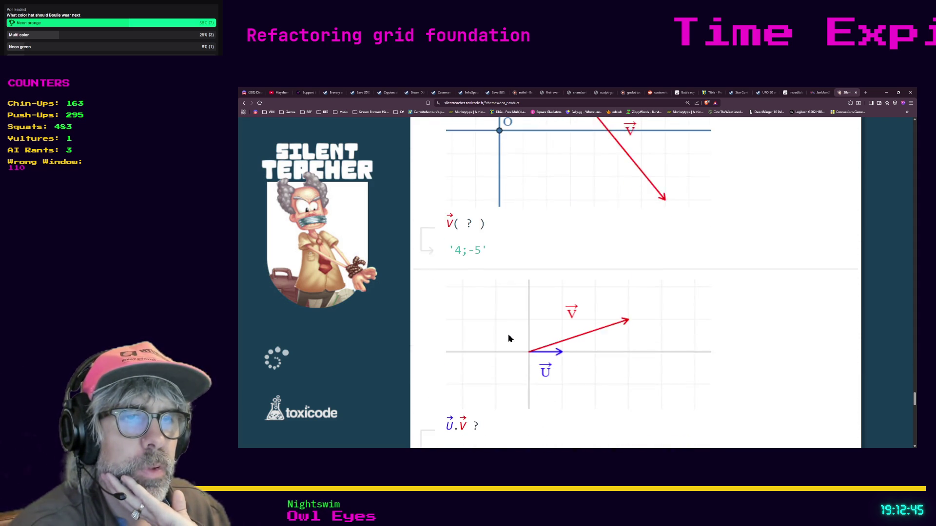
{"action": "scroll", "coordinate": [453, 271], "scroll_direction": "up", "scroll_amount": 1}
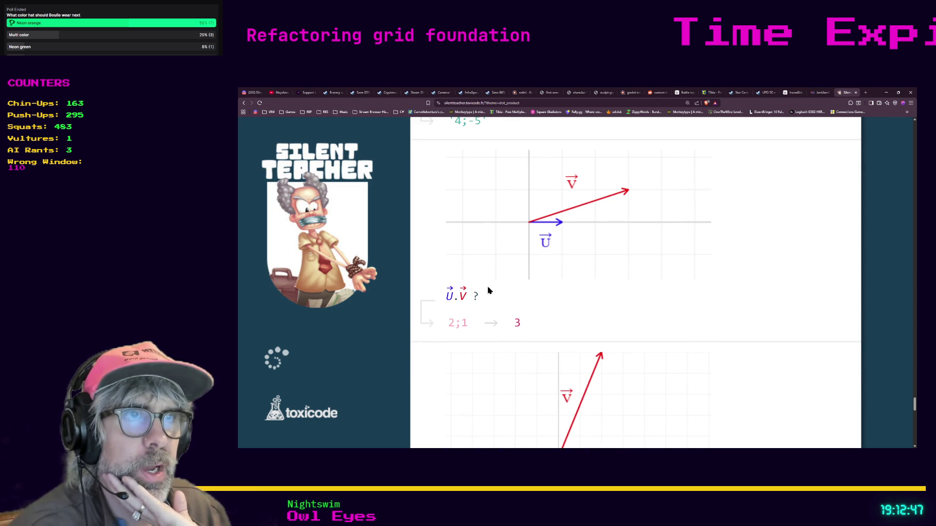
{"action": "scroll", "coordinate": [498, 299], "scroll_direction": "up", "scroll_amount": 1}
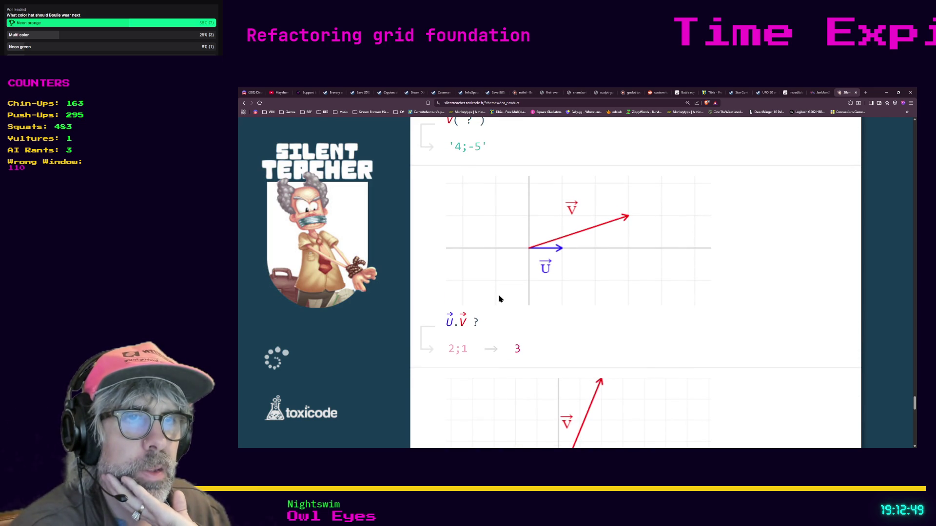
{"action": "scroll", "coordinate": [499, 299], "scroll_direction": "up", "scroll_amount": 1}
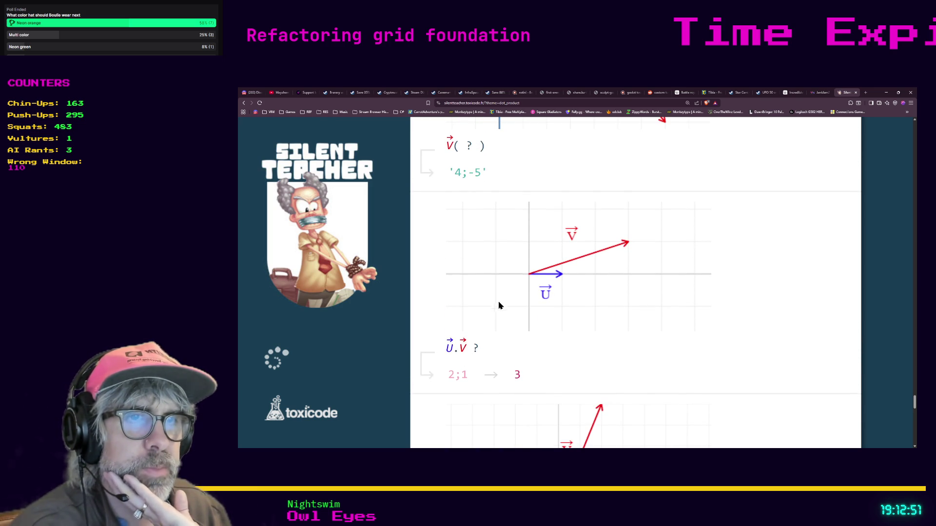
{"action": "scroll", "coordinate": [545, 292], "scroll_direction": "down", "scroll_amount": 5}
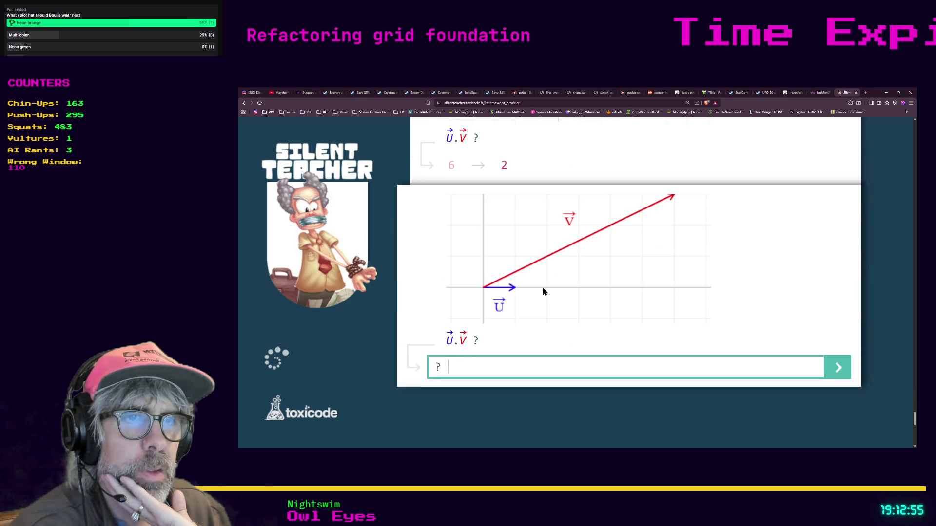
{"action": "scroll", "coordinate": [494, 346], "scroll_direction": "up", "scroll_amount": 6}
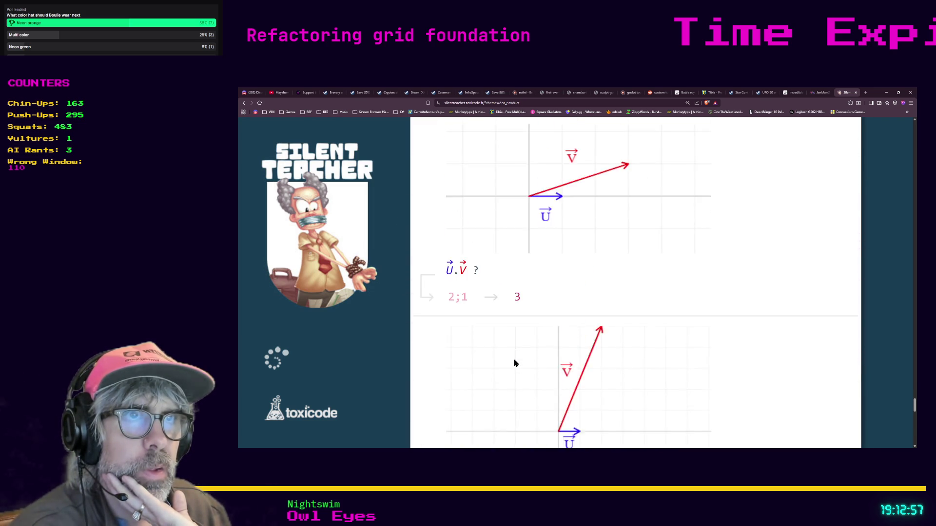
{"action": "scroll", "coordinate": [463, 286], "scroll_direction": "up", "scroll_amount": 1}
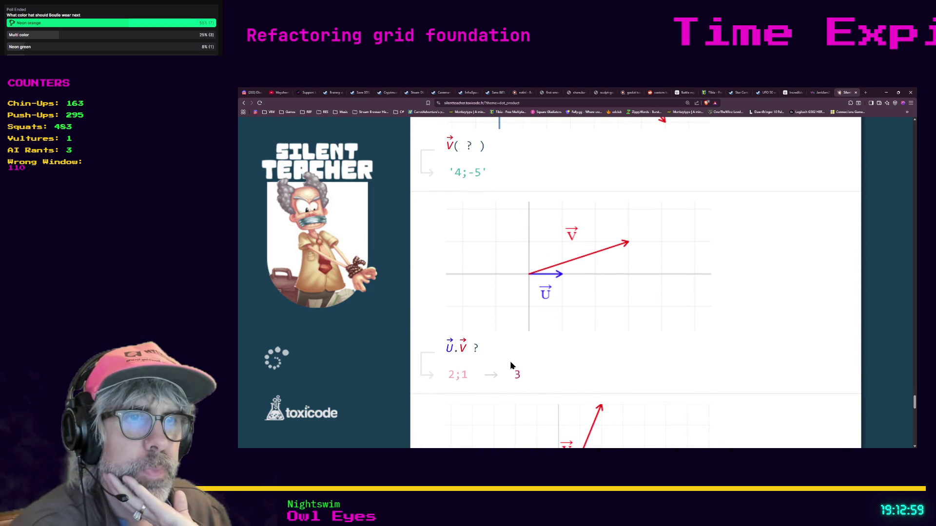